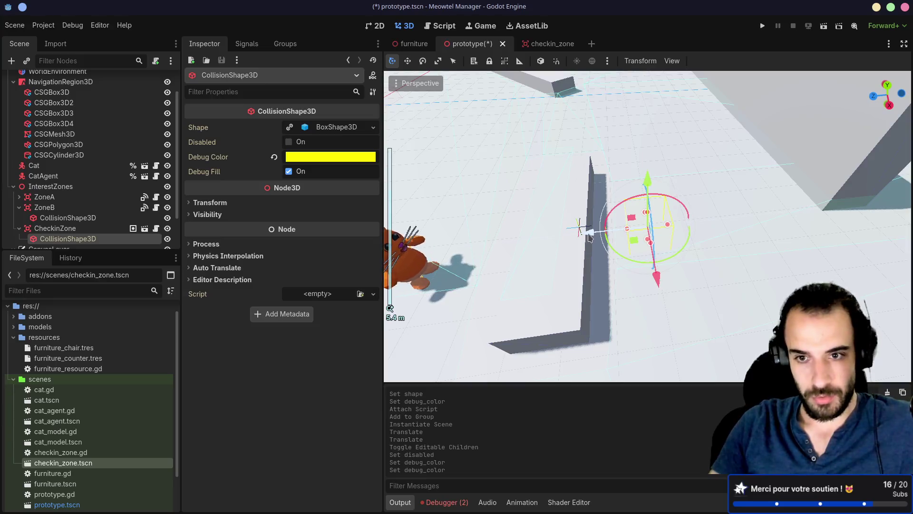
# Save prototype.tscn and collapse the ZoneB and CheckinZone branches in the Scene dock.
pyautogui.scroll(-4, 630, 202)
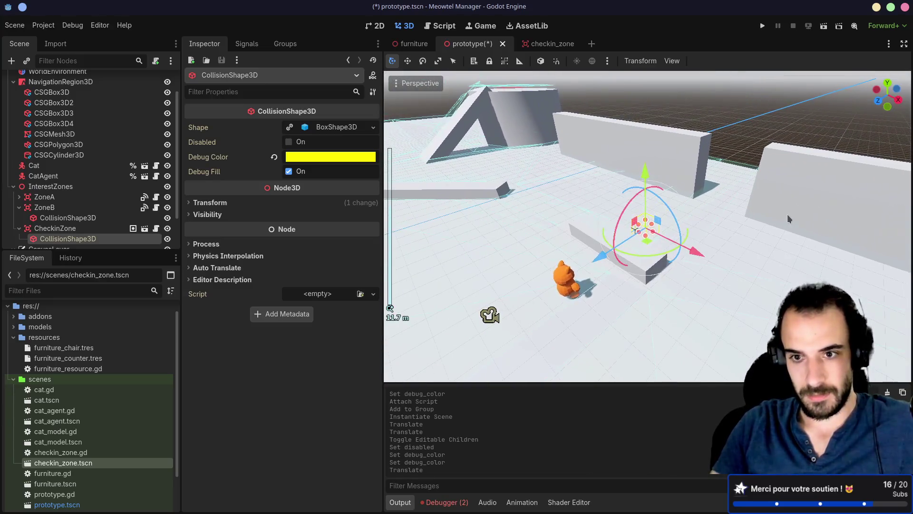
pyautogui.hotkey('ctrl', 's')
pyautogui.click(19, 208)
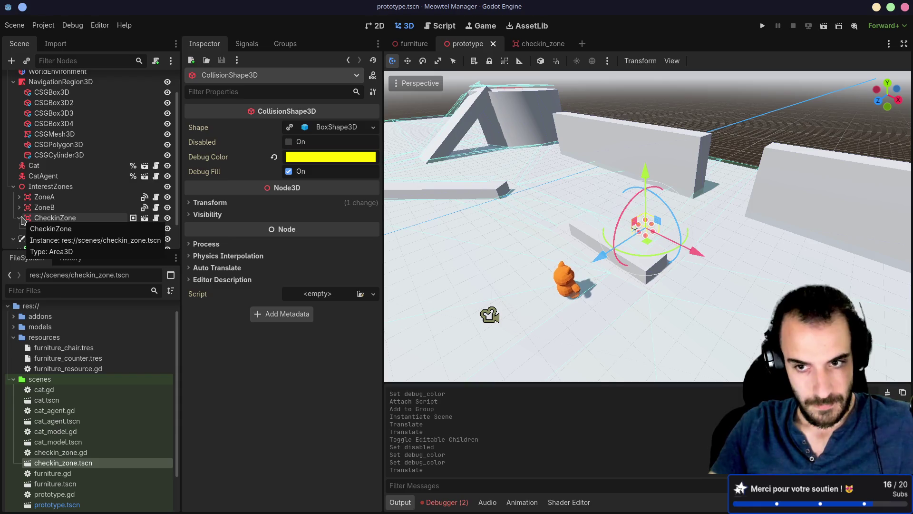
pyautogui.click(20, 217)
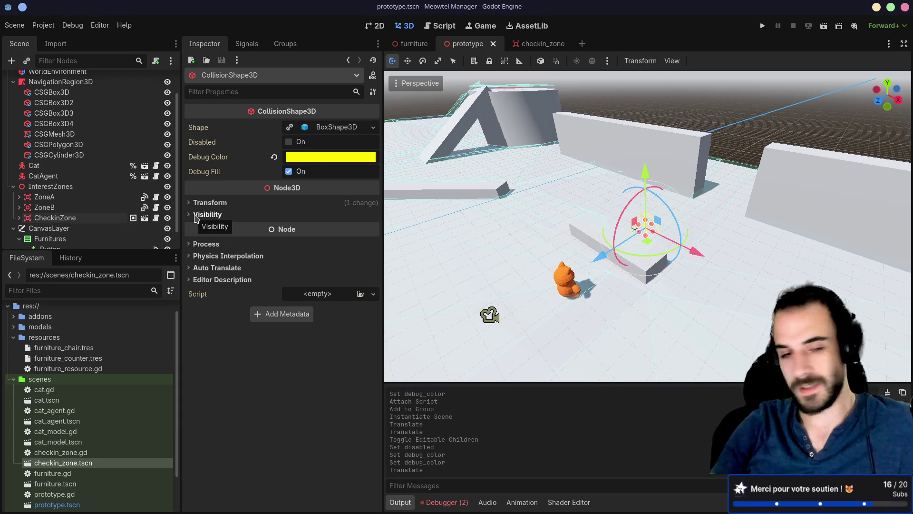
# Orbit around the level, select the CatAgent node, and widen the left docks.
pyautogui.moveTo(686, 210)
pyautogui.mouseDown()
pyautogui.moveTo(700, 202)
pyautogui.moveTo(654, 199)
pyautogui.moveTo(592, 159)
pyautogui.moveTo(636, 226)
pyautogui.moveTo(619, 247)
pyautogui.mouseUp()
pyautogui.scroll(-3, 654, 199)
pyautogui.scroll(-5, 654, 199)
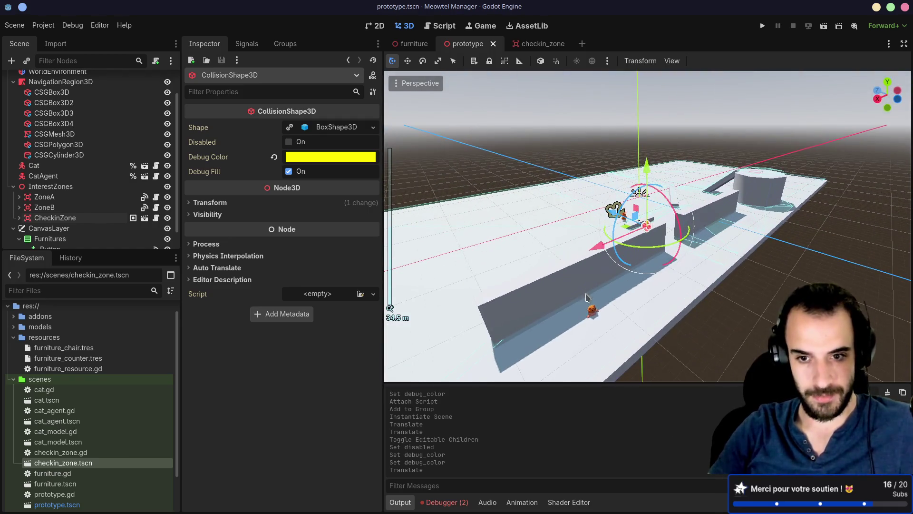
pyautogui.click(592, 308)
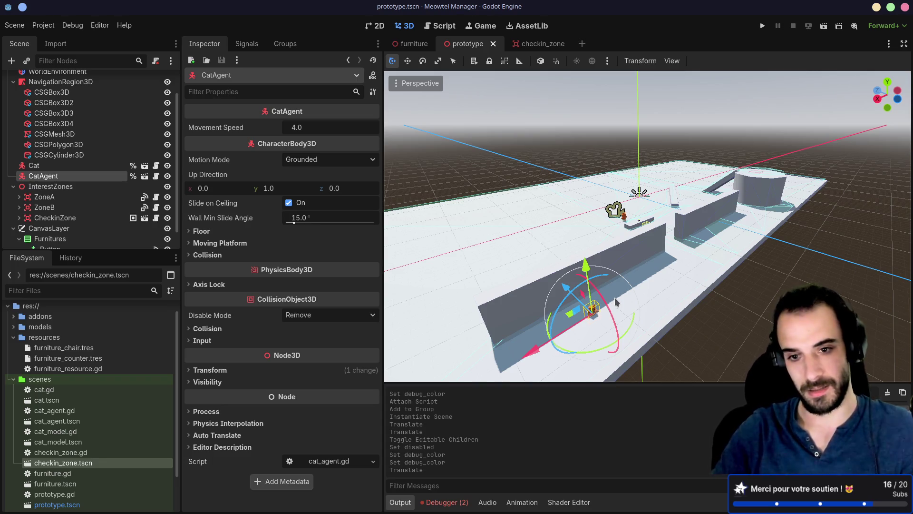
pyautogui.moveTo(572, 272)
pyautogui.mouseDown()
pyautogui.moveTo(629, 283)
pyautogui.moveTo(626, 296)
pyautogui.mouseUp()
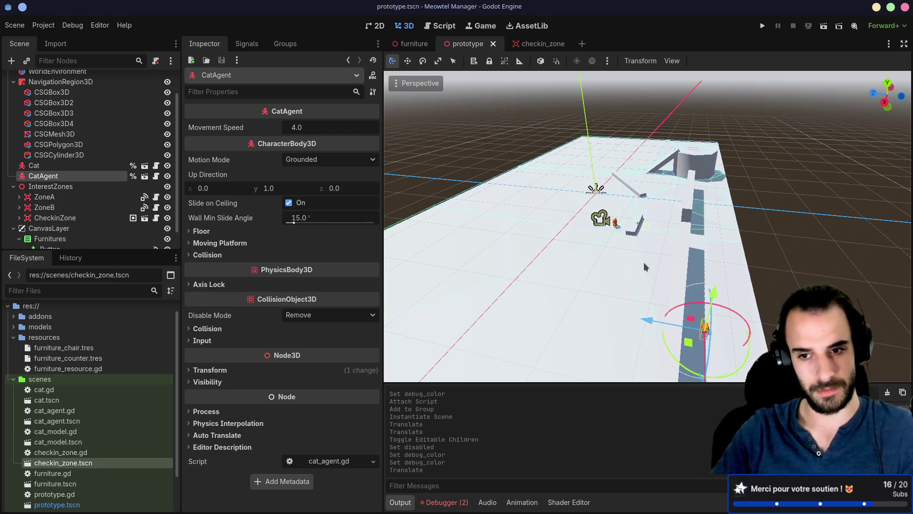
pyautogui.moveTo(635, 233)
pyautogui.mouseDown()
pyautogui.moveTo(636, 218)
pyautogui.moveTo(633, 230)
pyautogui.mouseUp()
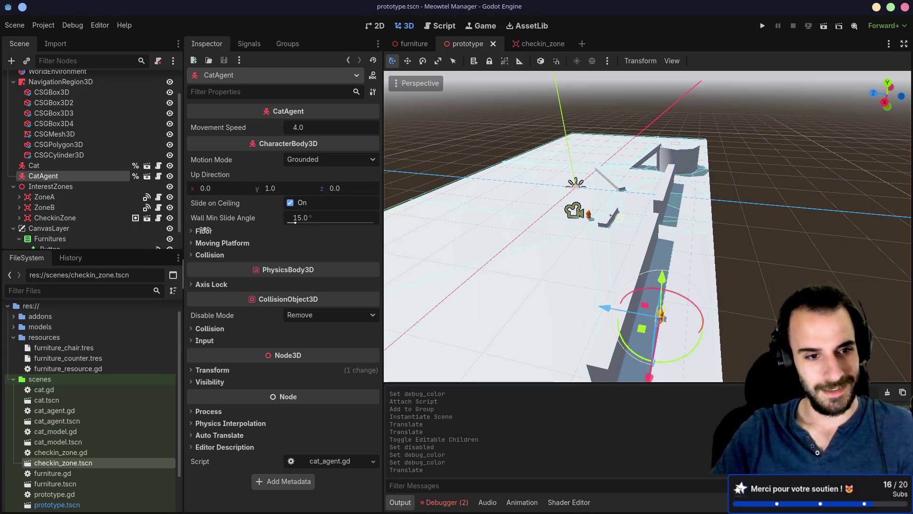
pyautogui.moveTo(182, 242); pyautogui.dragTo(216, 243)
# Enlarge the scene tree and select Button, Button2, CheckinZone, ZoneB, then ZoneA.
pyautogui.moveTo(100, 246); pyautogui.dragTo(102, 300)
pyautogui.click(50, 279)
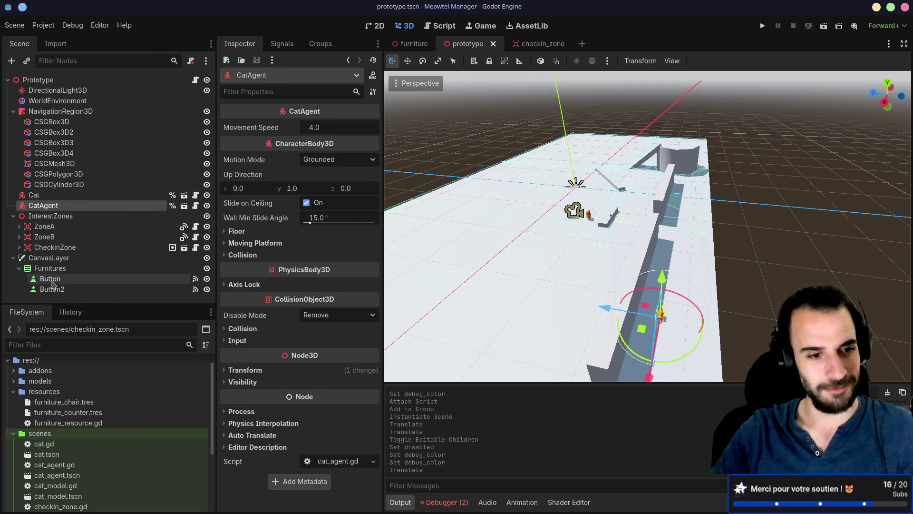
pyautogui.click(56, 290)
pyautogui.click(61, 248)
pyautogui.click(57, 237)
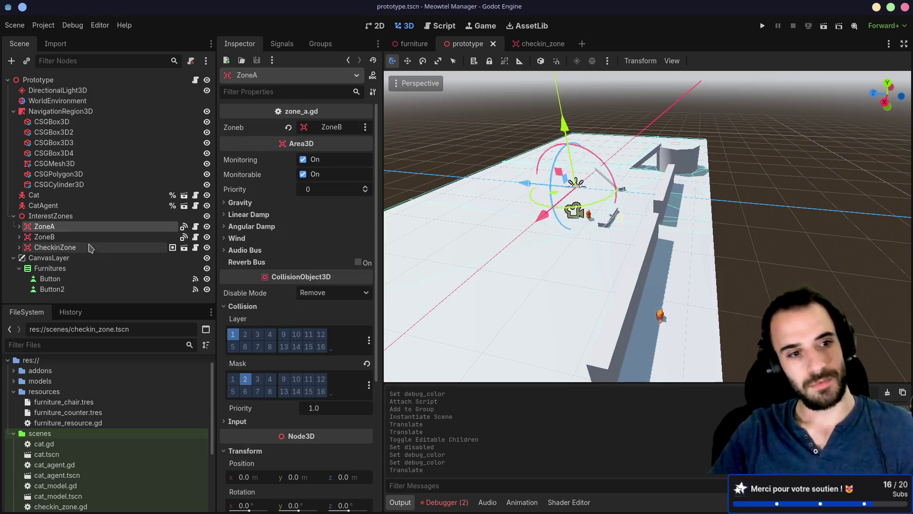
pyautogui.click(98, 227)
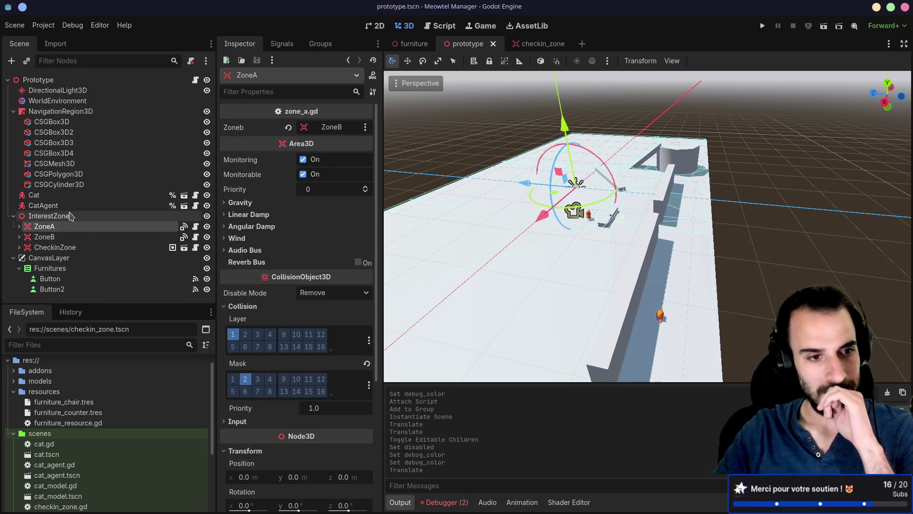
# Collapse the resources folder, enlarge the FileSystem dock, and select the scenes folder.
pyautogui.click(13, 391)
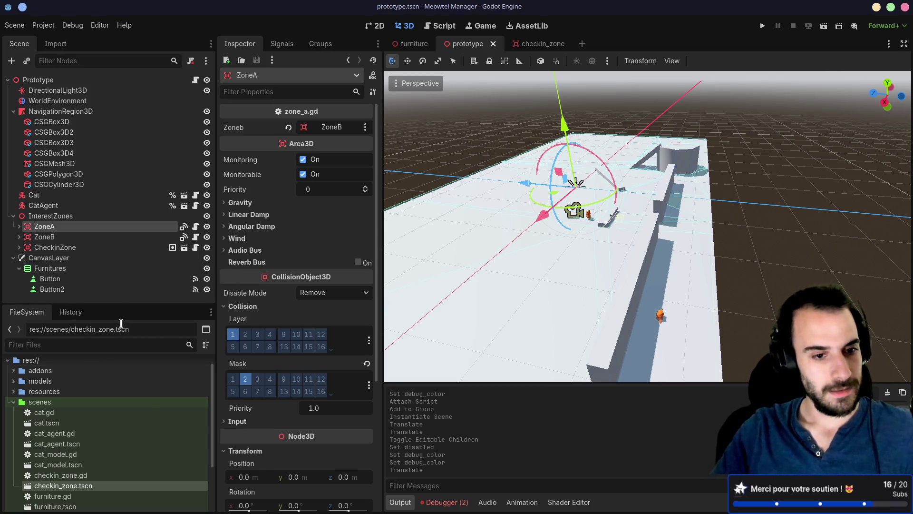
pyautogui.moveTo(125, 305); pyautogui.dragTo(141, 243)
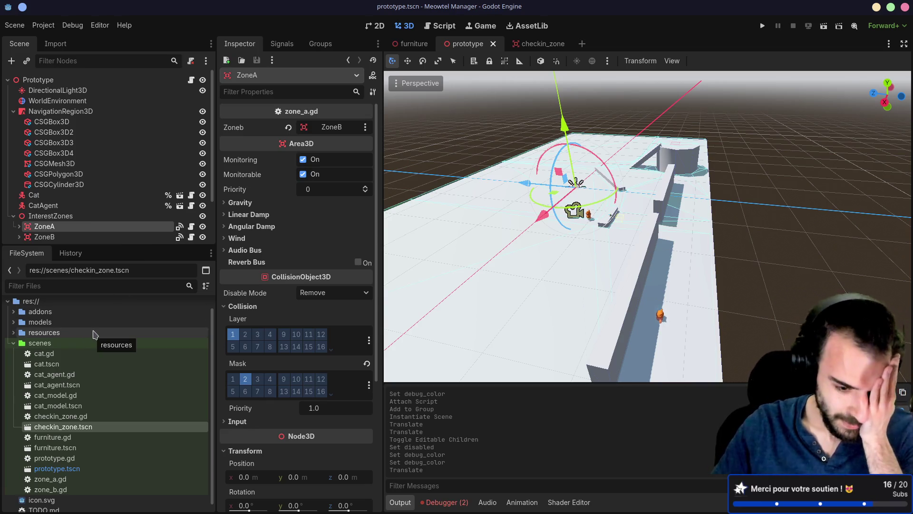
pyautogui.click(81, 343)
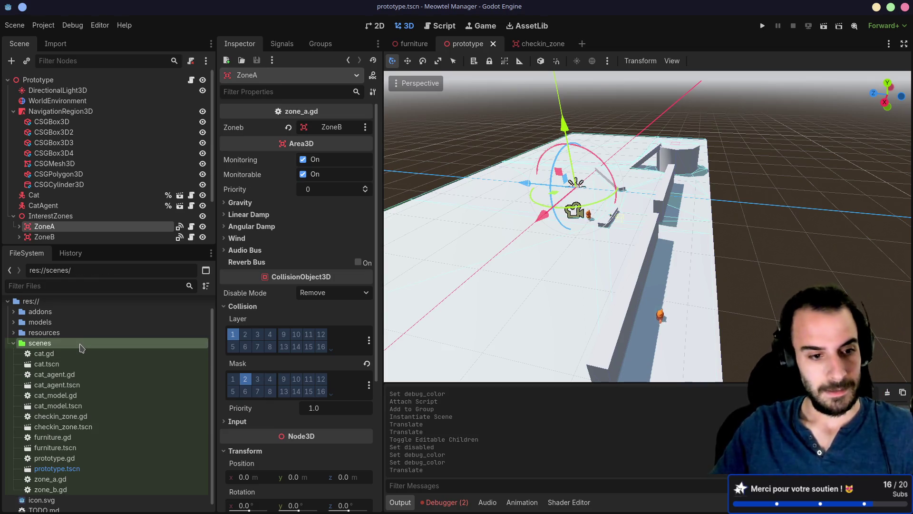
# Create a new folder named cat_agent inside scenes.
pyautogui.rightClick(80, 342)
pyautogui.moveTo(135, 344)
pyautogui.click(252, 346)
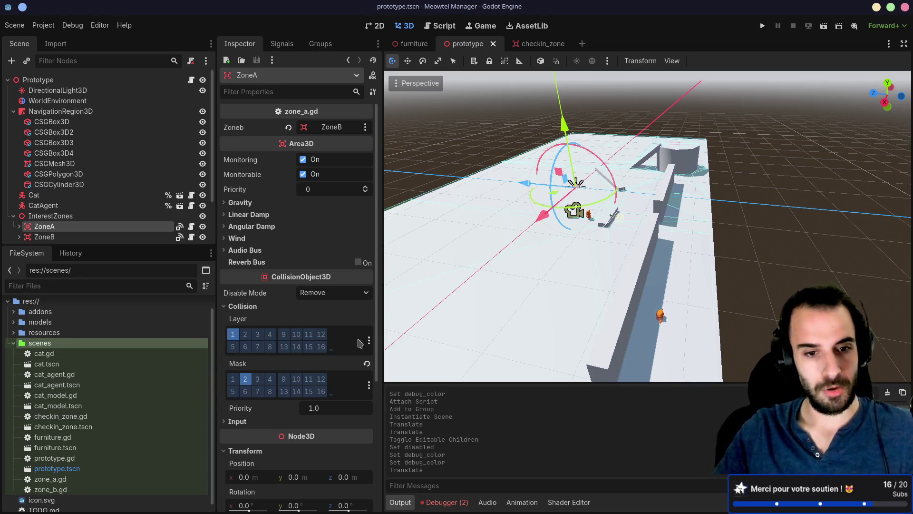
pyautogui.write('cat_agent')
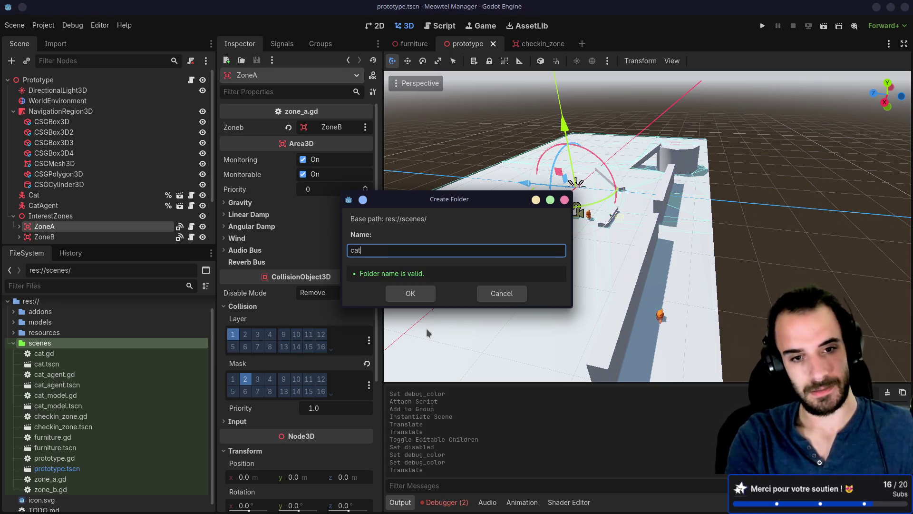
pyautogui.press('Return')
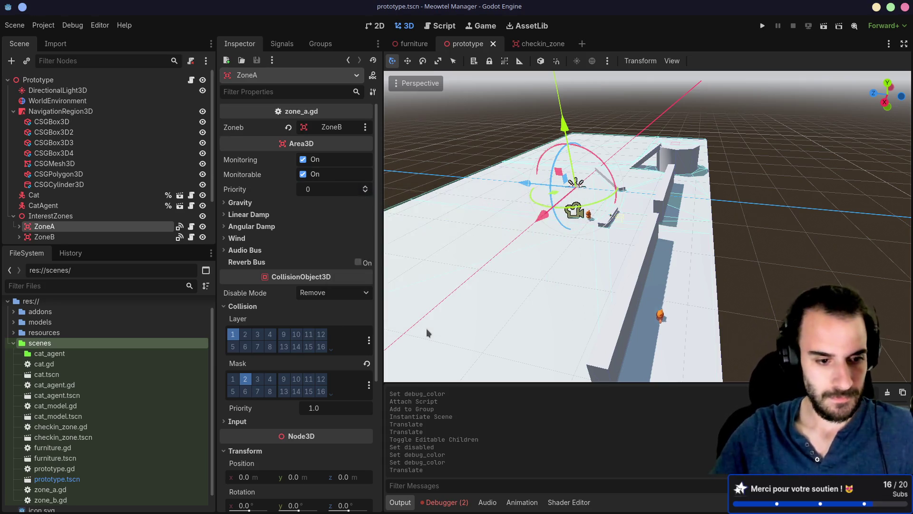
# Move cat_agent.gd and cat_agent.tscn into scenes/cat_agent and expand that folder.
pyautogui.click(85, 387)
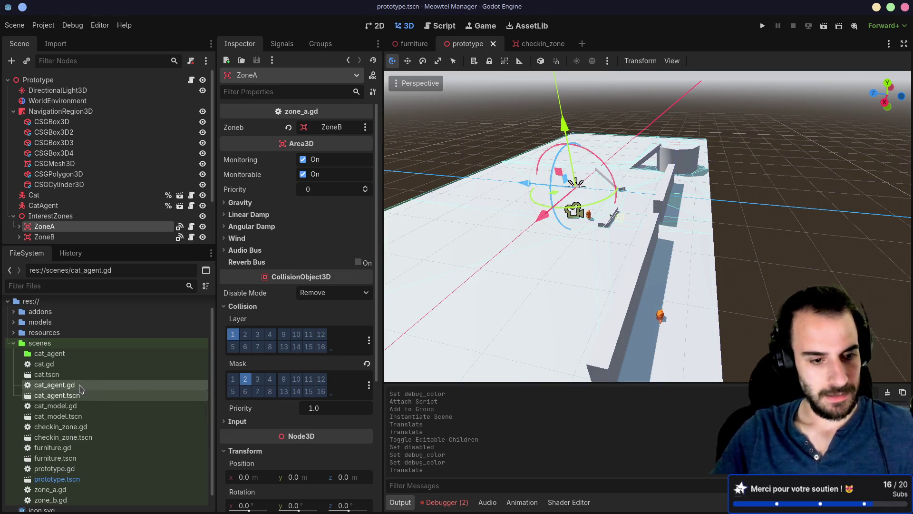
pyautogui.rightClick(81, 388)
pyautogui.click(139, 392)
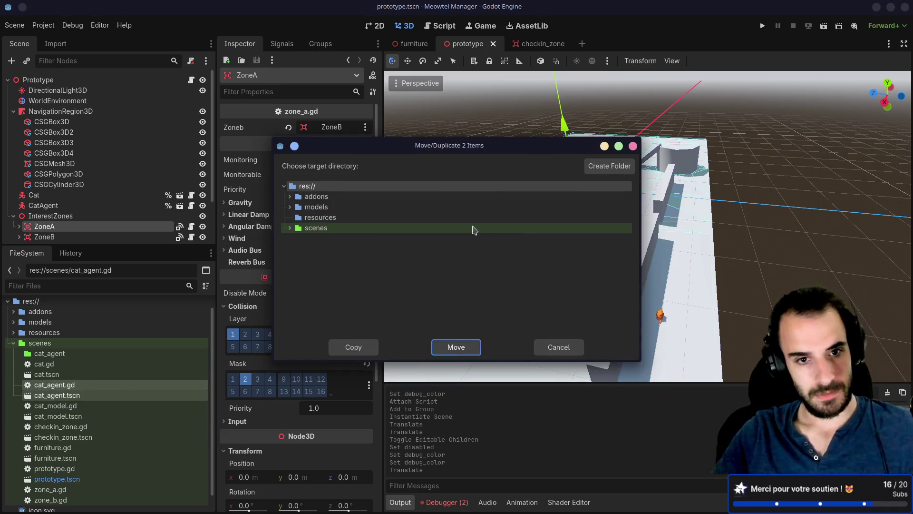
pyautogui.click(290, 228)
pyautogui.click(313, 239)
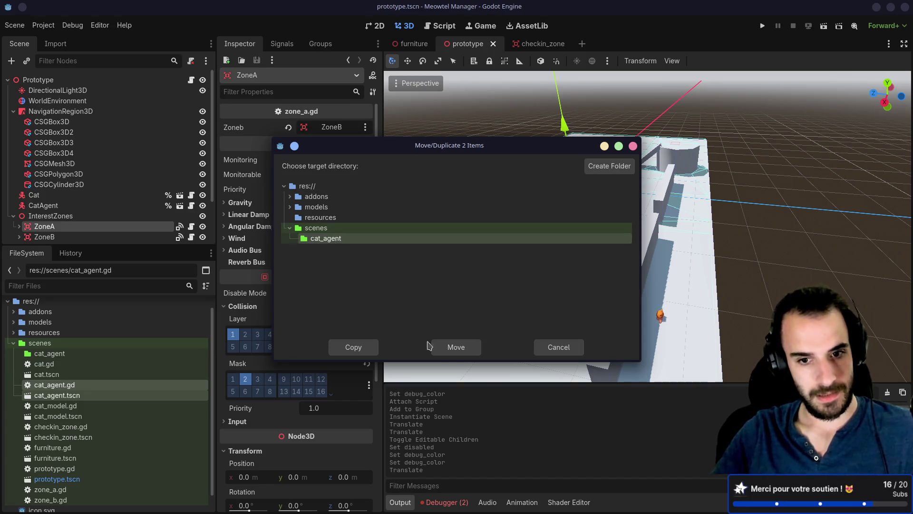
pyautogui.click(449, 347)
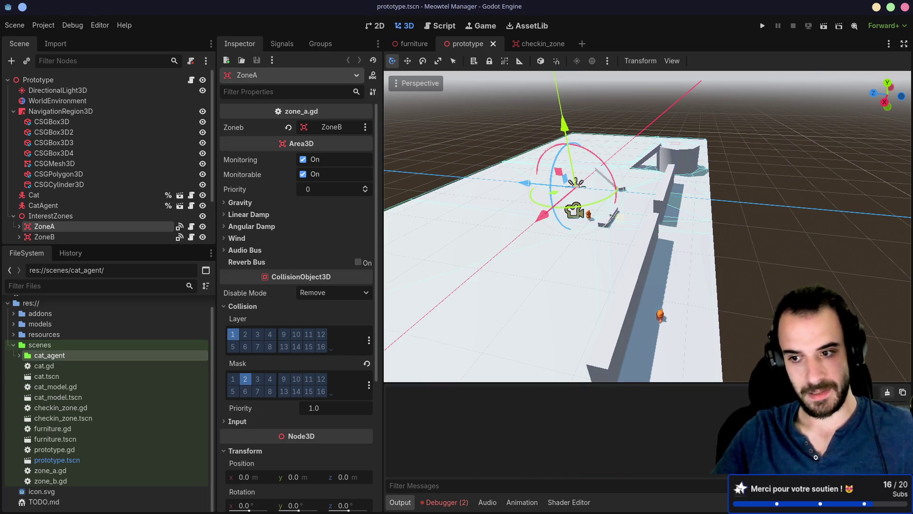
pyautogui.click(19, 355)
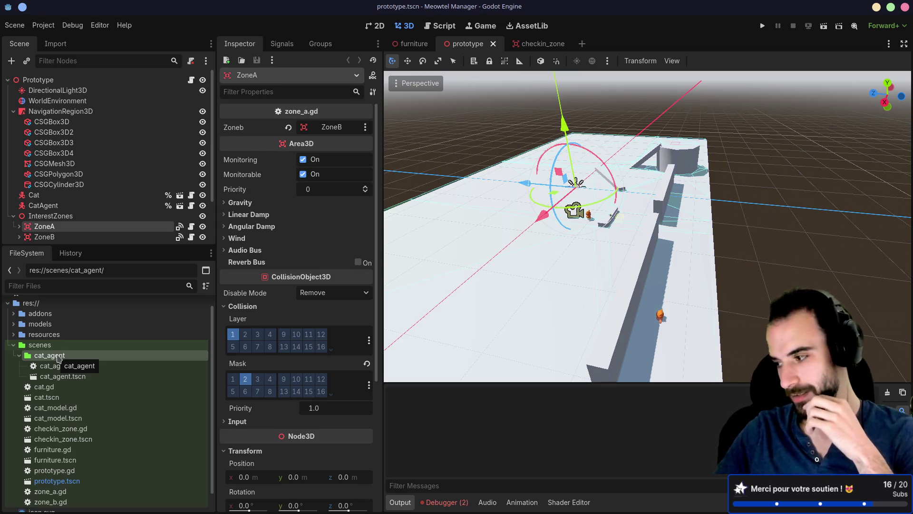
# Create a new script named cat_agent_state_machine.gd inside the cat_agent folder.
pyautogui.rightClick(57, 357)
pyautogui.moveTo(111, 344)
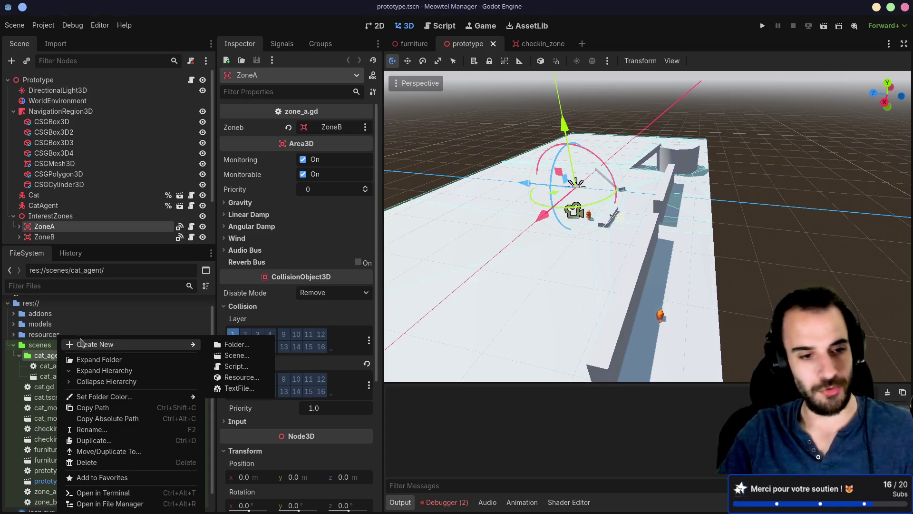
pyautogui.click(234, 367)
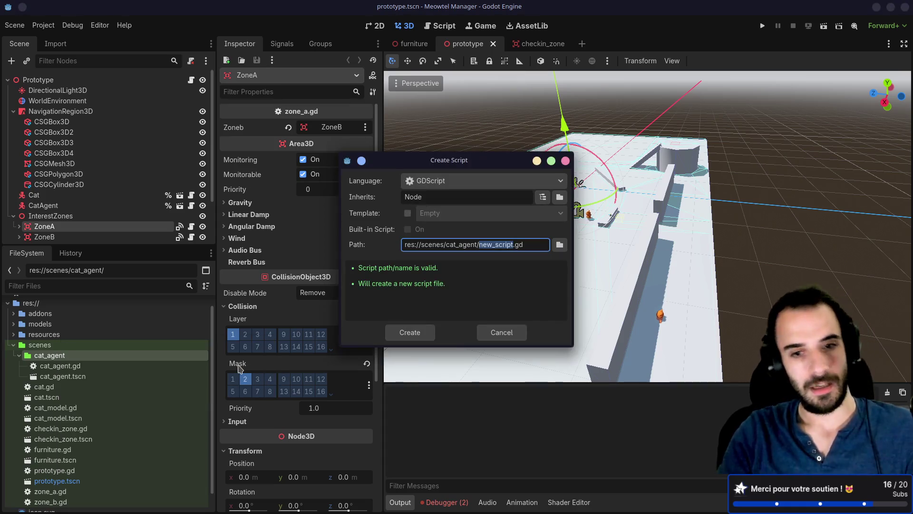
pyautogui.write('cat_agent_s')
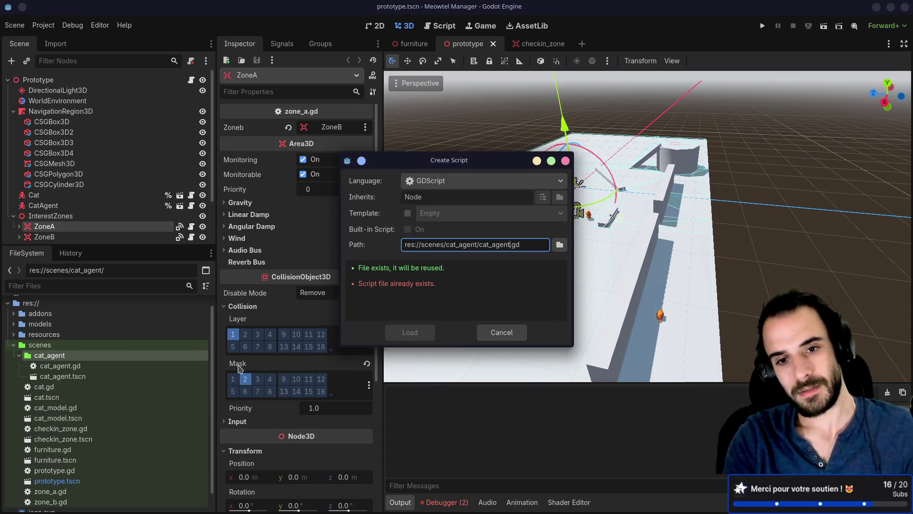
pyautogui.write('tate_ma')
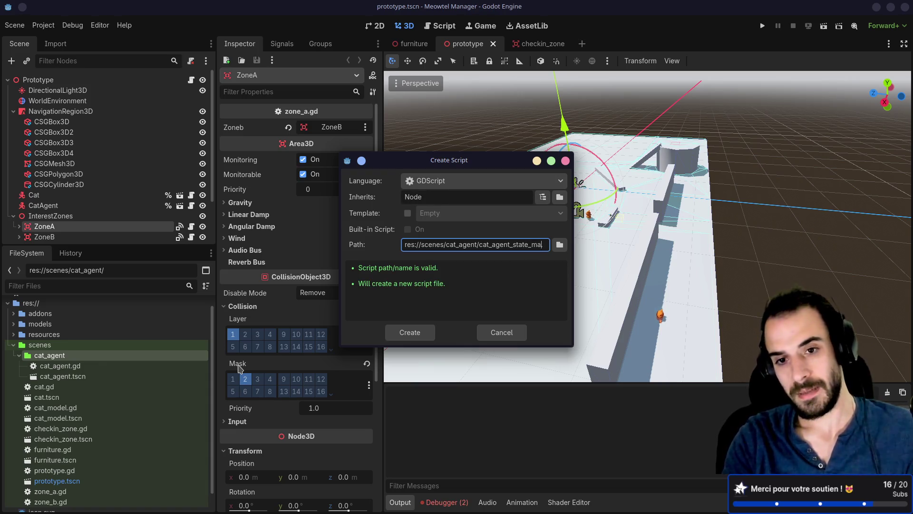
pyautogui.write('nager')
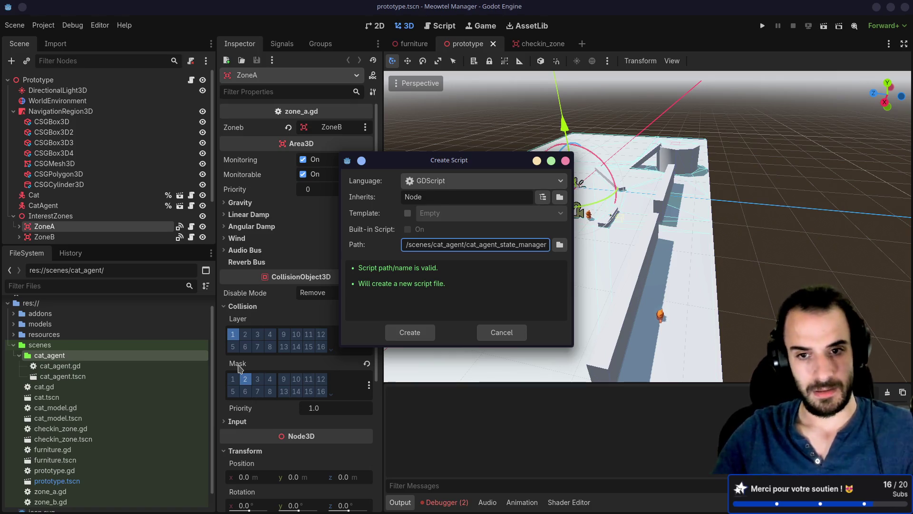
pyautogui.press('BackSpace')
pyautogui.press('BackSpace')
pyautogui.press('BackSpace')
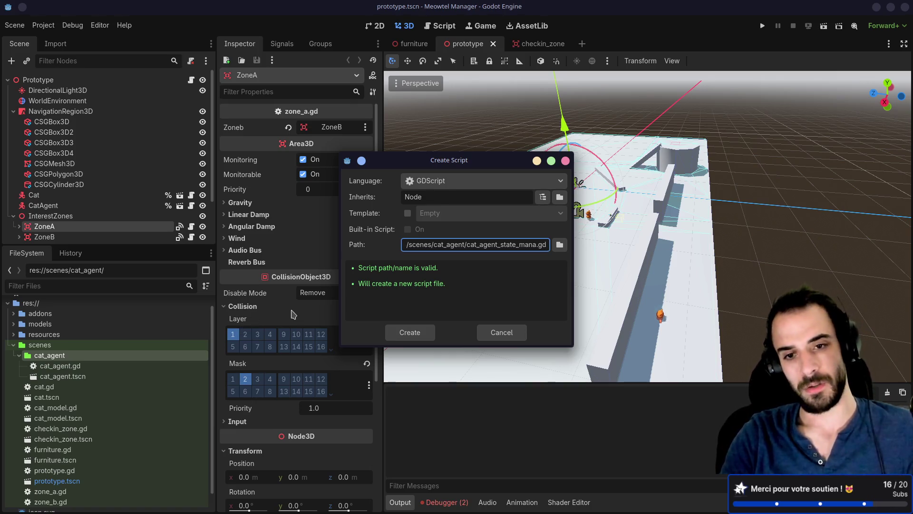
pyautogui.write('machine')
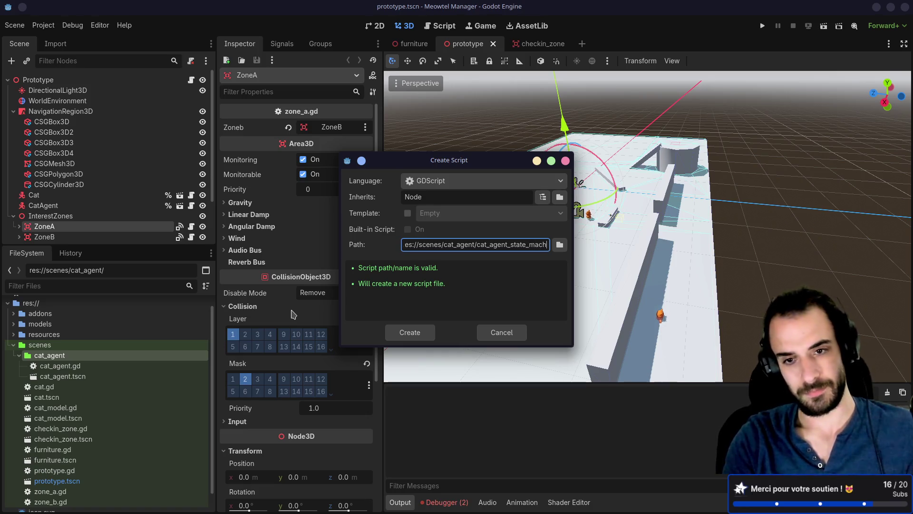
pyautogui.click(400, 333)
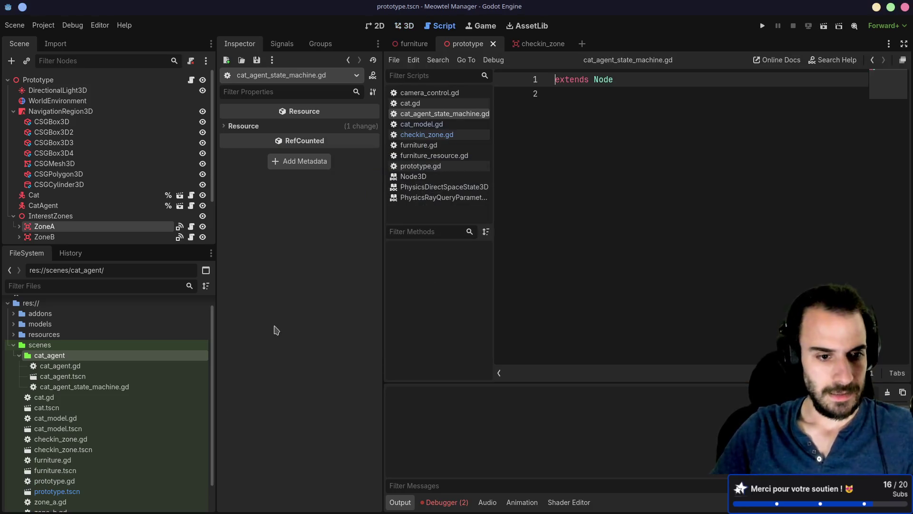
# Start creating a new scene in the cat_agent folder, then cancel it.
pyautogui.rightClick(48, 355)
pyautogui.moveTo(82, 346)
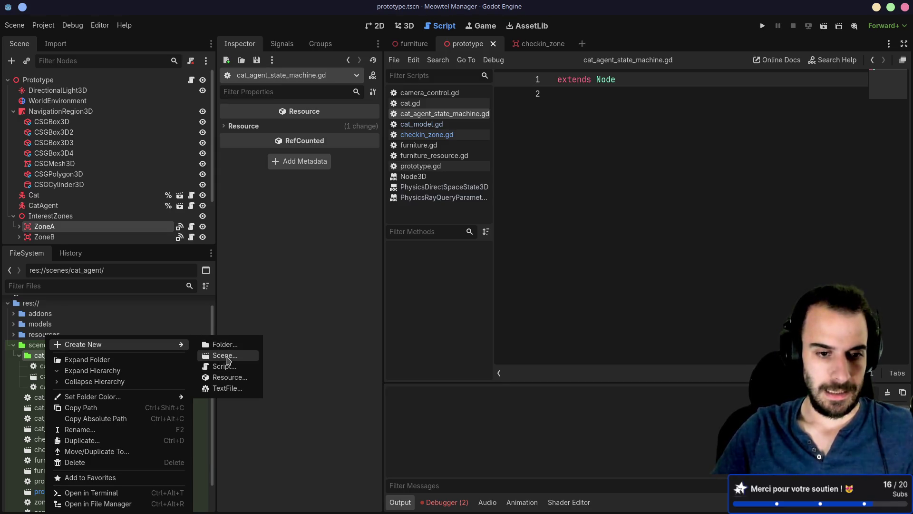
pyautogui.click(226, 358)
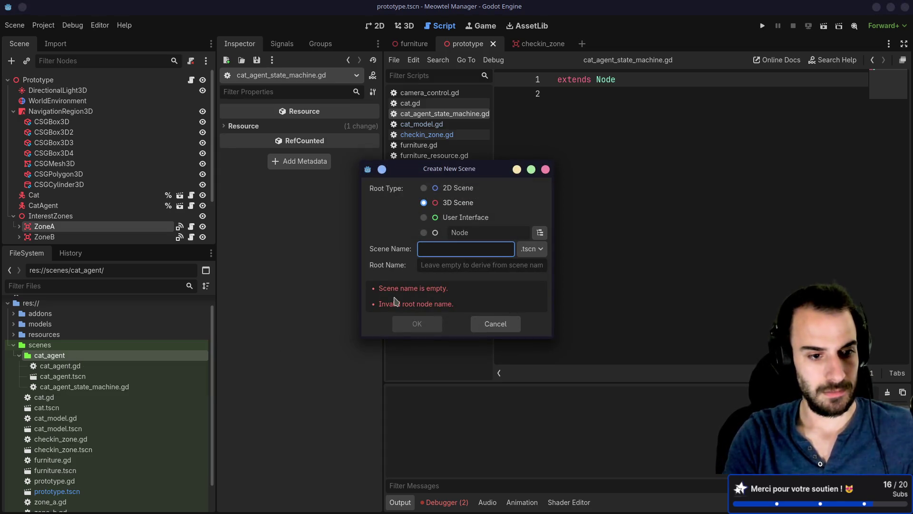
pyautogui.press('Escape')
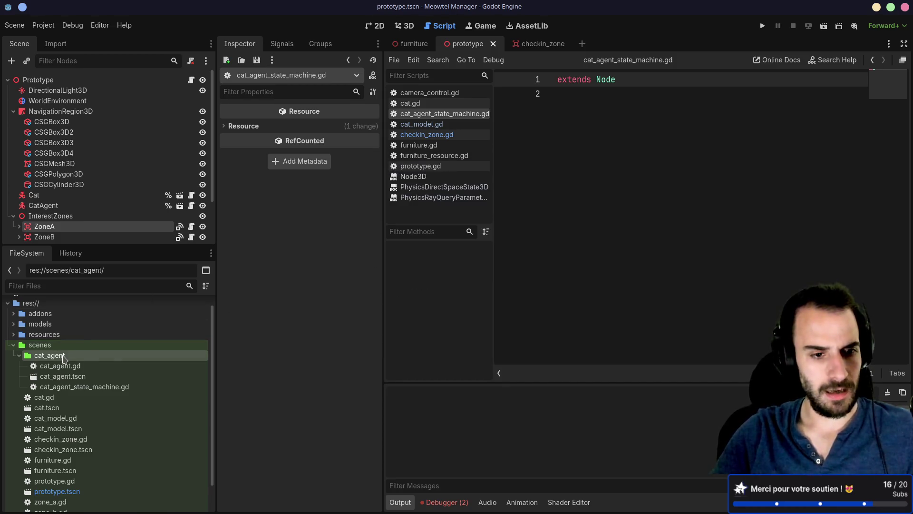
# Create cat_agent_state.gd in cat_agent and add a blank first line above extends Node.
pyautogui.rightClick(65, 358)
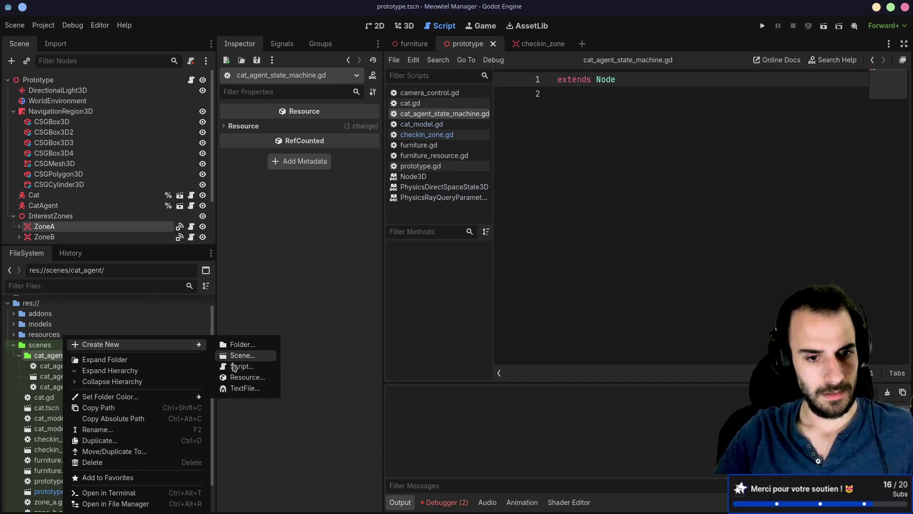
pyautogui.click(323, 318)
pyautogui.write('c')
pyautogui.write('at_agent_')
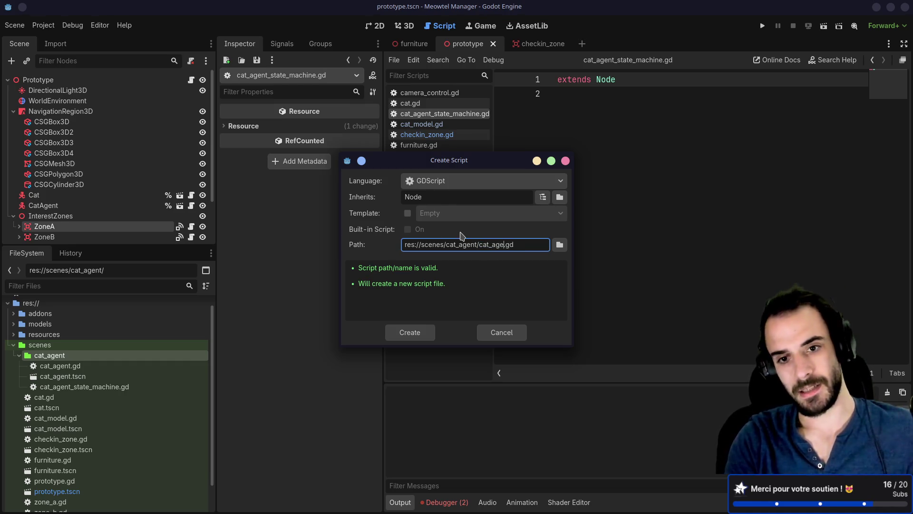
pyautogui.write('state')
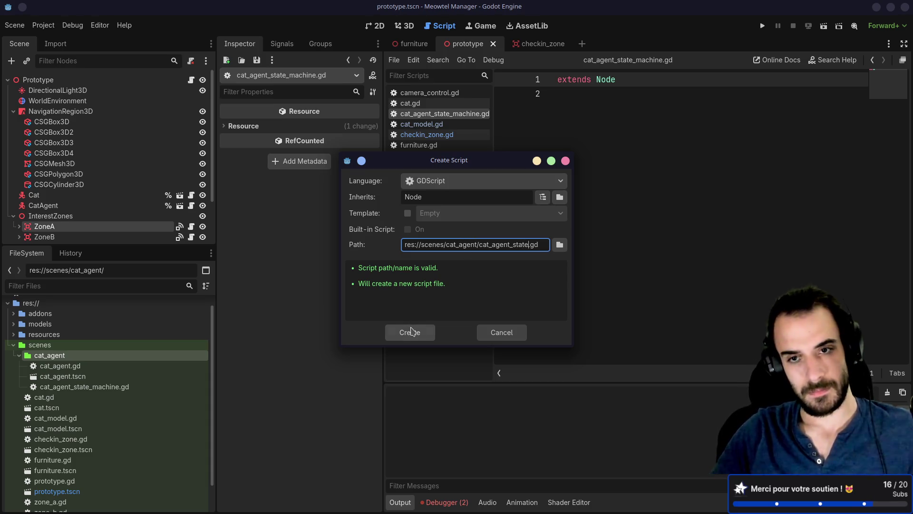
pyautogui.click(412, 331)
pyautogui.press('Return')
pyautogui.press('Up')
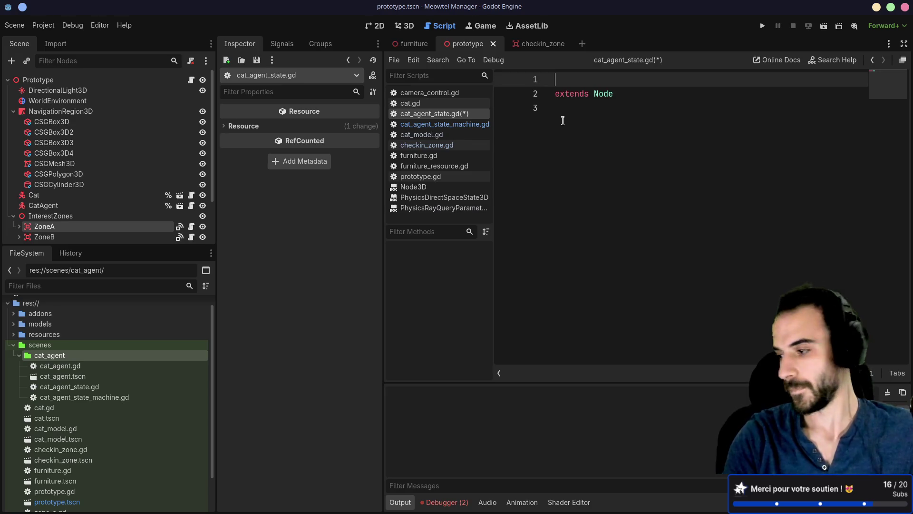
# Write class_name CatAgentState on line 1 and save the script.
pyautogui.write('ass_name Ca')
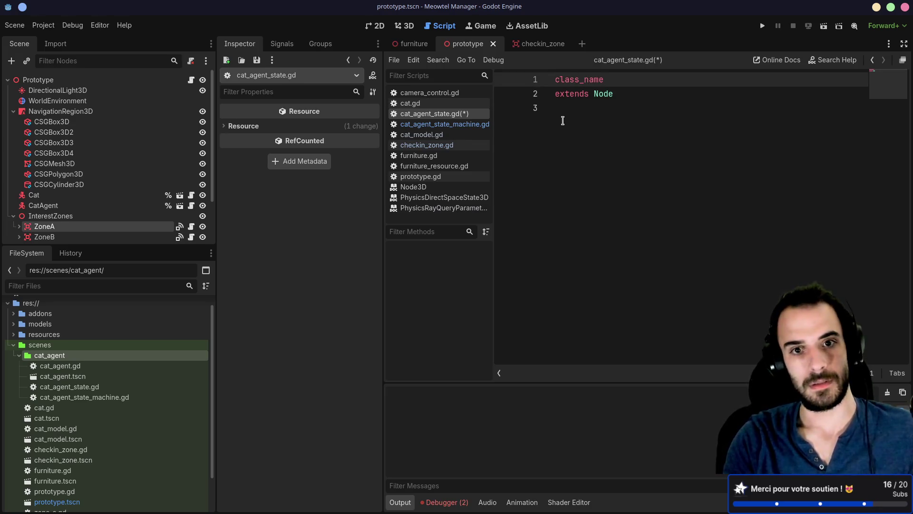
pyautogui.write('tAgentState')
pyautogui.press('Return')
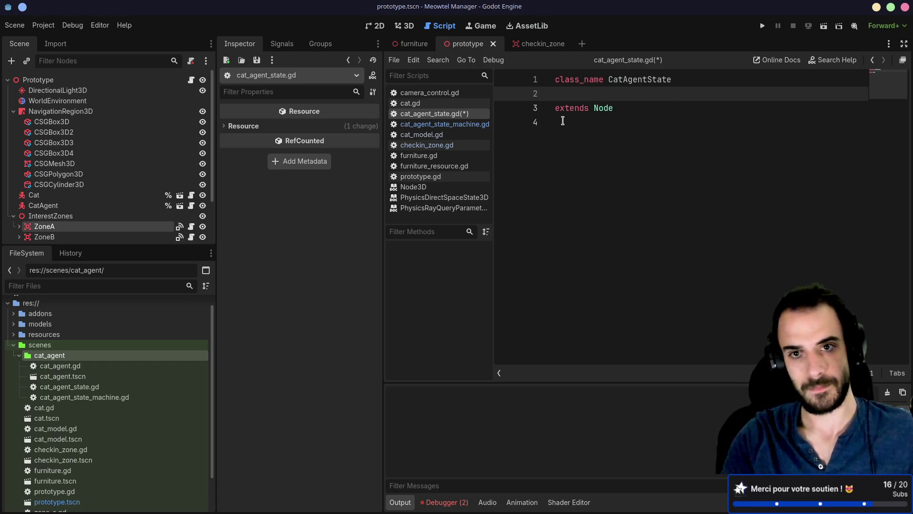
pyautogui.press('BackSpace')
pyautogui.hotkey('ctrl', 's')
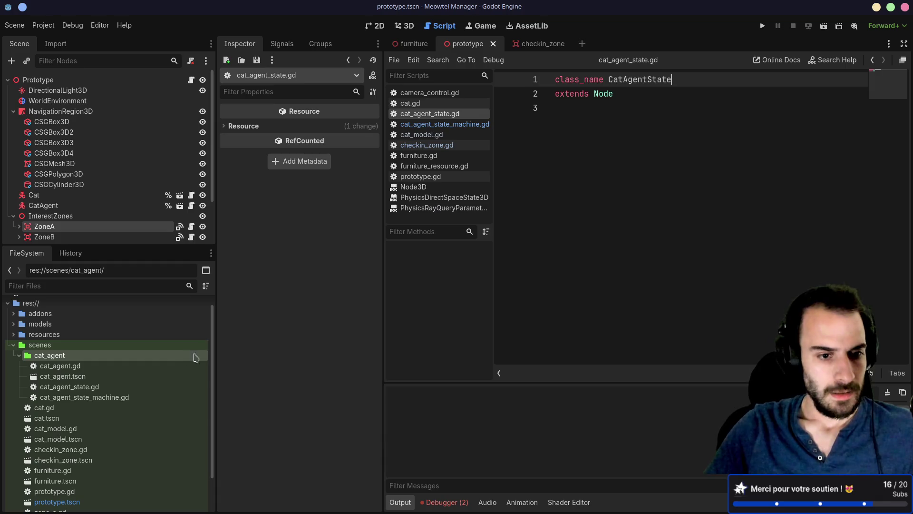
# Select cat_agent_state_machine.gd, then the scenes and cat_agent folders in FileSystem.
pyautogui.click(116, 399)
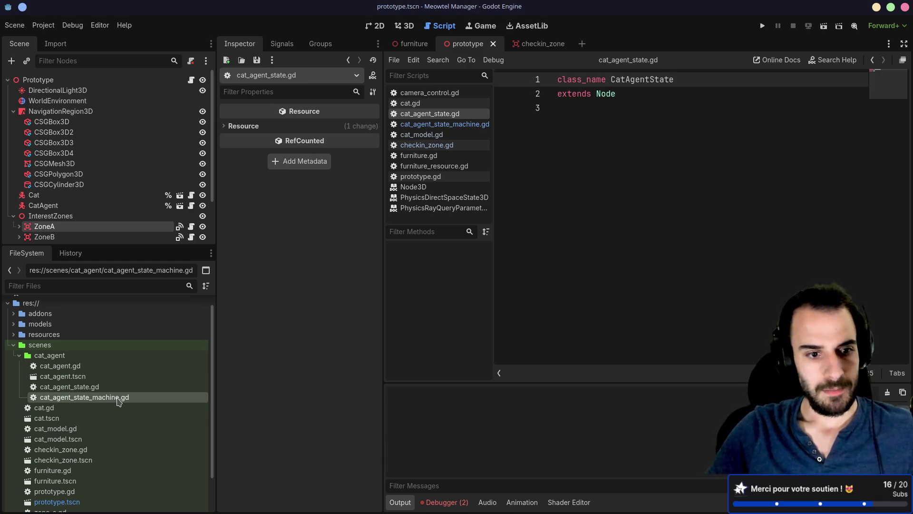
pyautogui.click(67, 345)
pyautogui.click(66, 356)
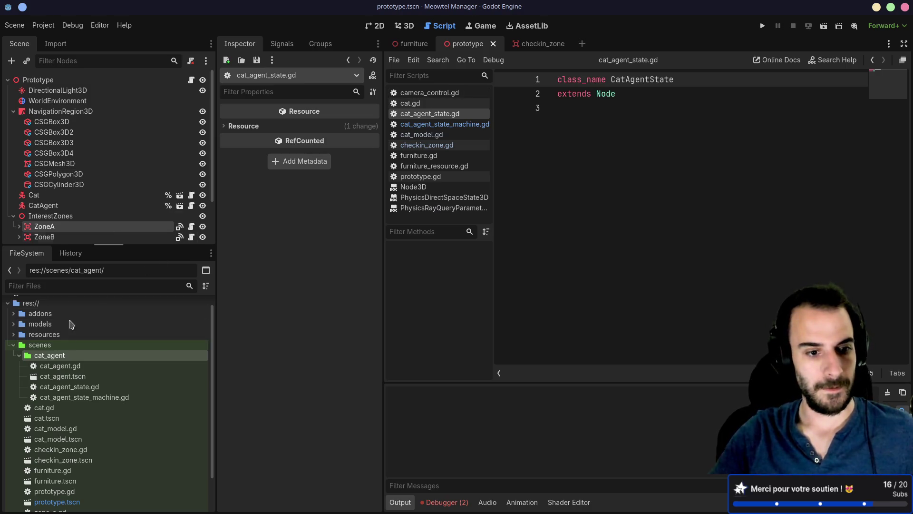
# Open cat_agent.tscn, then select cat_agent_state.gd and cat_agent_state_machine.gd in FileSystem.
pyautogui.doubleClick(76, 376)
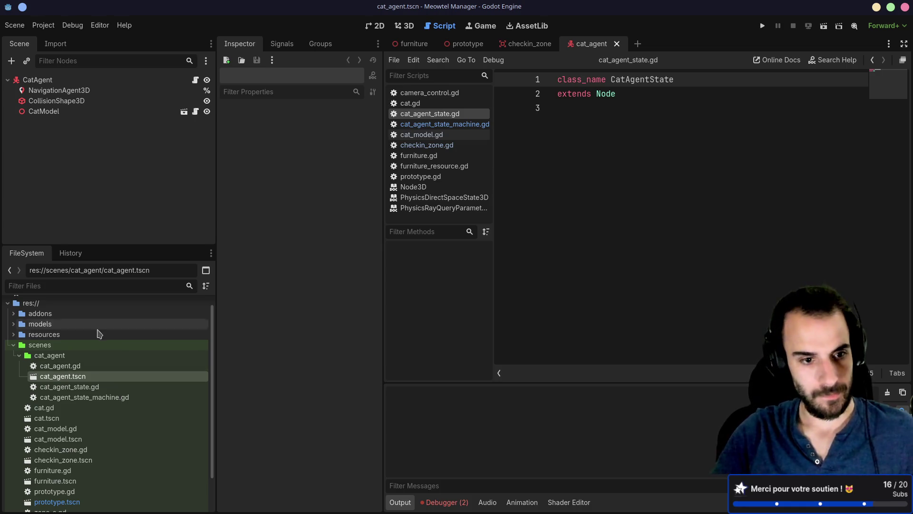
pyautogui.click(71, 386)
pyautogui.click(84, 397)
pyautogui.click(85, 389)
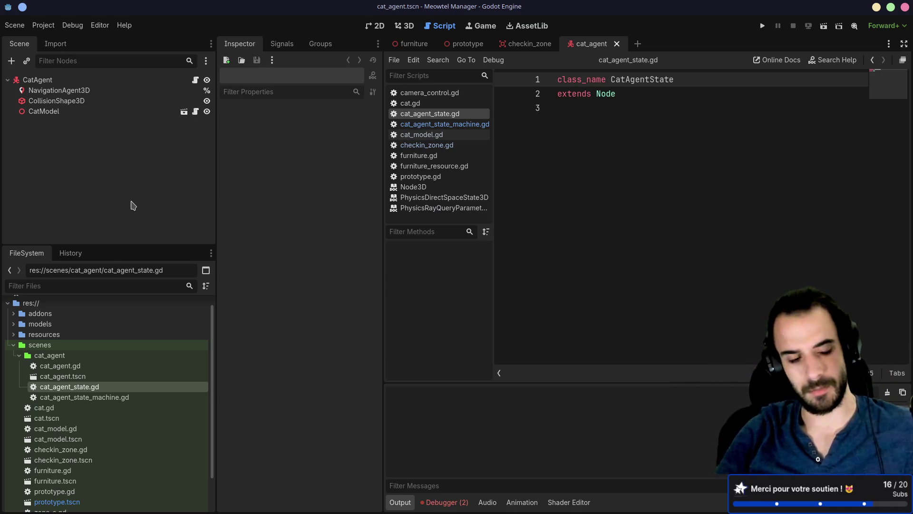
# Widen the left docks slightly and select the CatAgent root to show it in the Inspector.
pyautogui.click(111, 396)
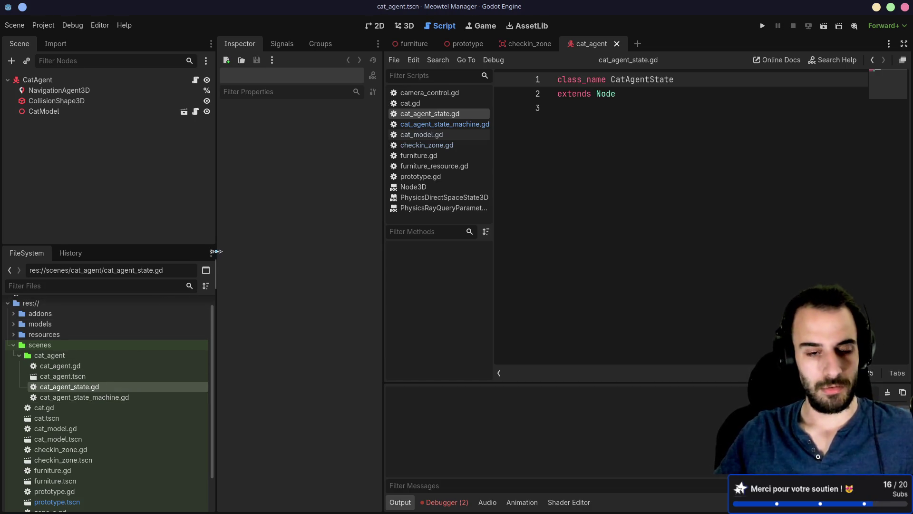
pyautogui.moveTo(220, 259); pyautogui.dragTo(232, 260)
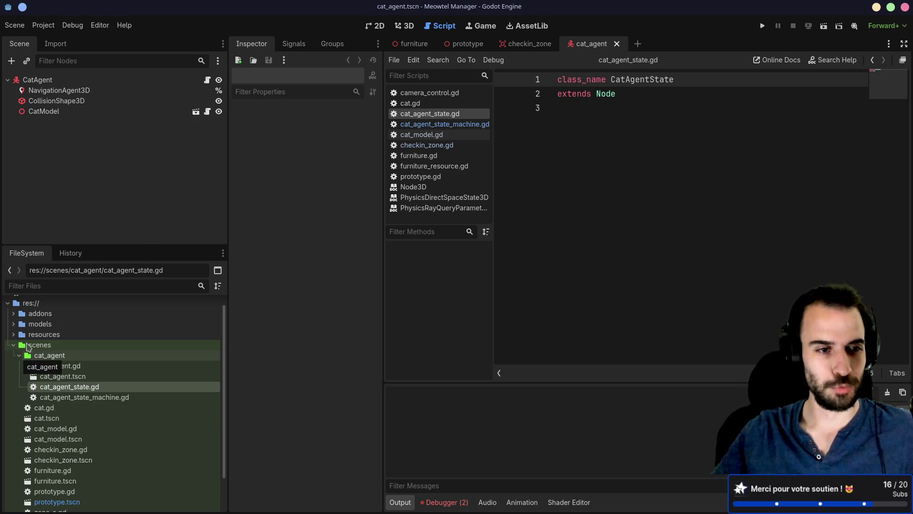
pyautogui.click(66, 78)
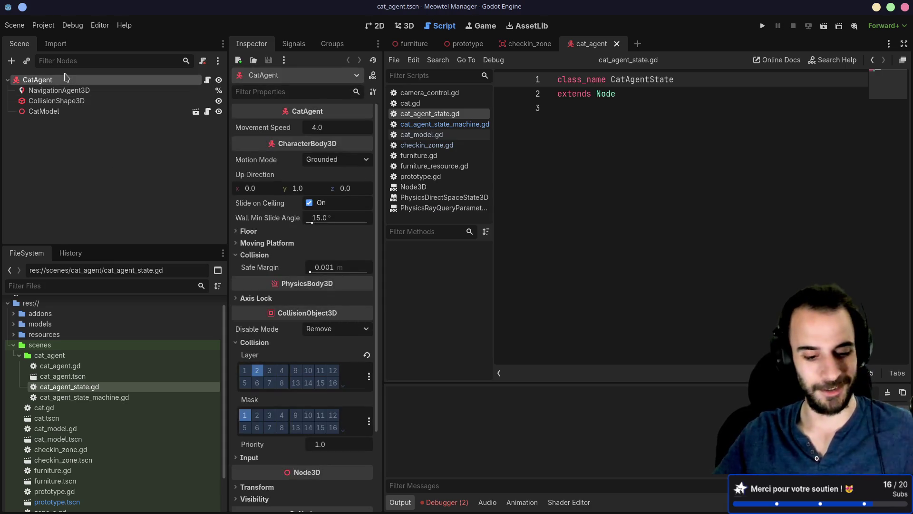
# Open the Create New Node dialog, clear its search, and cancel without adding a node.
pyautogui.hotkey('ctrl', 'a')
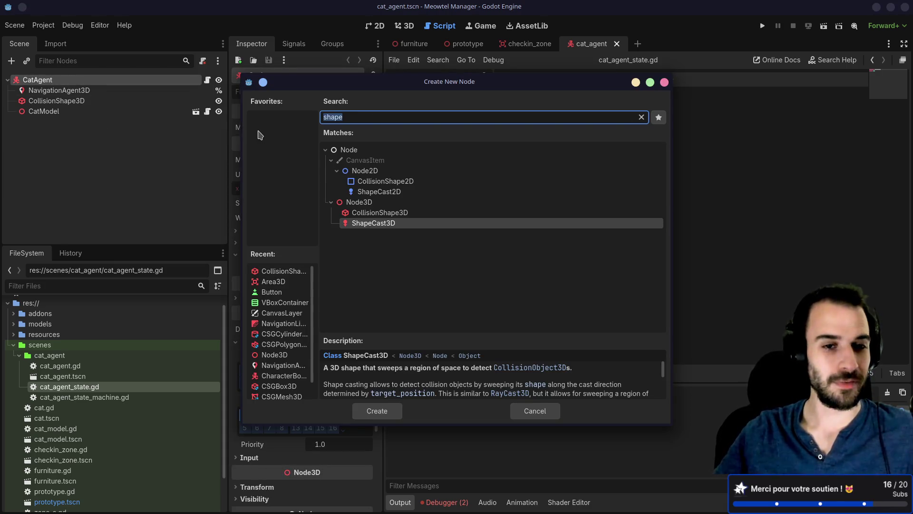
pyautogui.press('BackSpace')
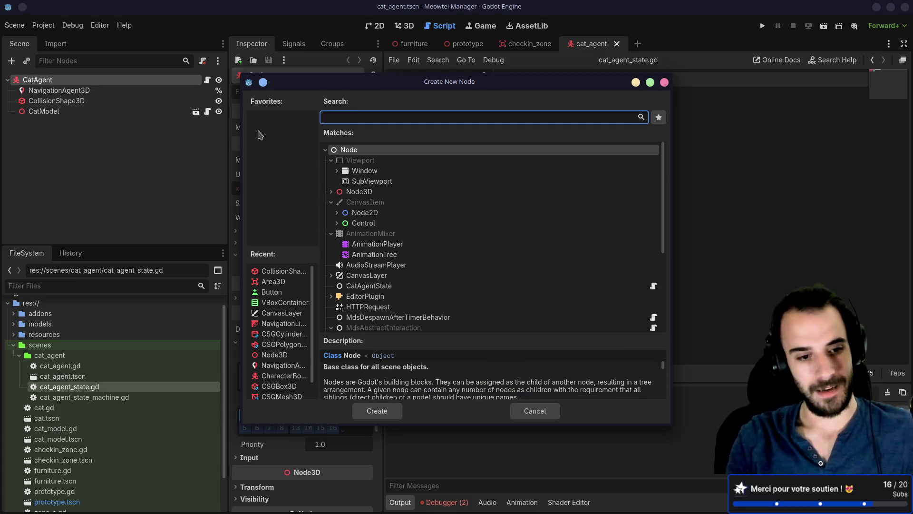
pyautogui.press('Escape')
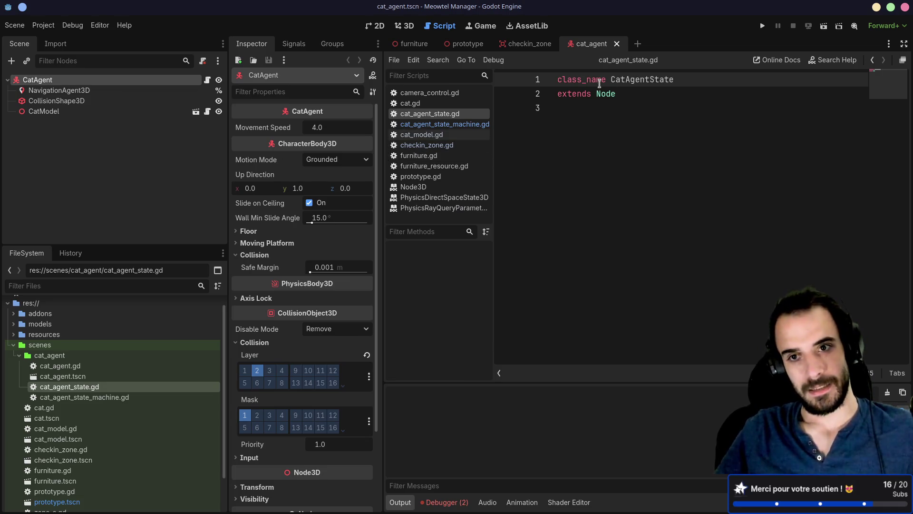
# Narrow the Scene dock and Inspector, then open cat_agent_state_machine.gd for editing.
pyautogui.moveTo(229, 109); pyautogui.dragTo(199, 109)
pyautogui.moveTo(383, 97); pyautogui.dragTo(317, 98)
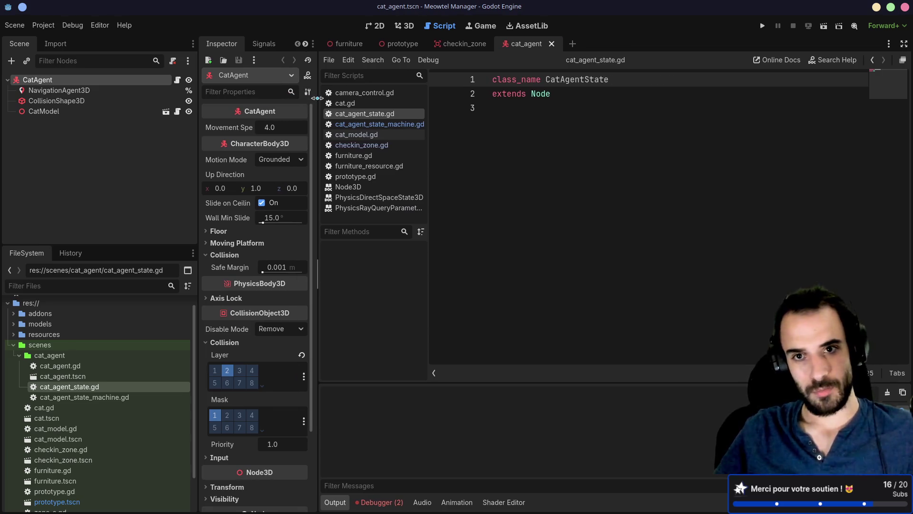
pyautogui.doubleClick(103, 398)
pyautogui.click(495, 175)
# Add class_name CatAgentStateMachine above extends Node and save the script.
pyautogui.press('Return')
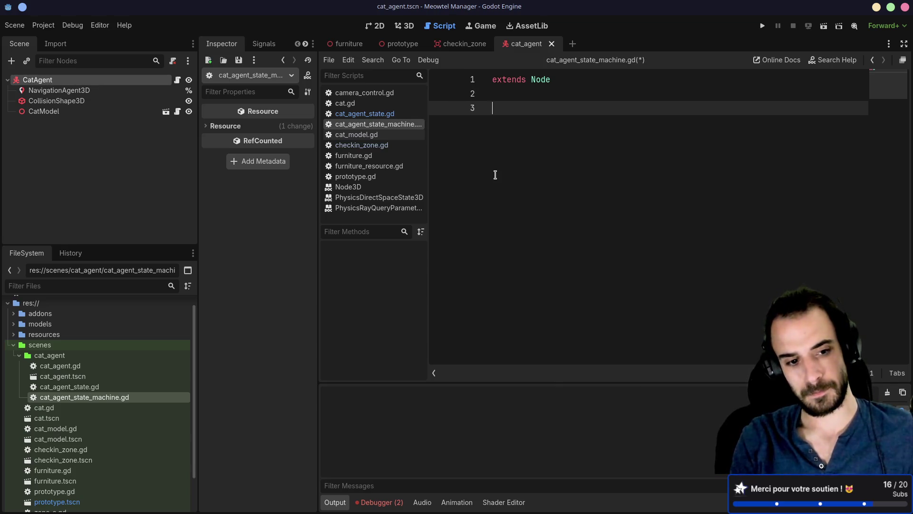
pyautogui.write('func')
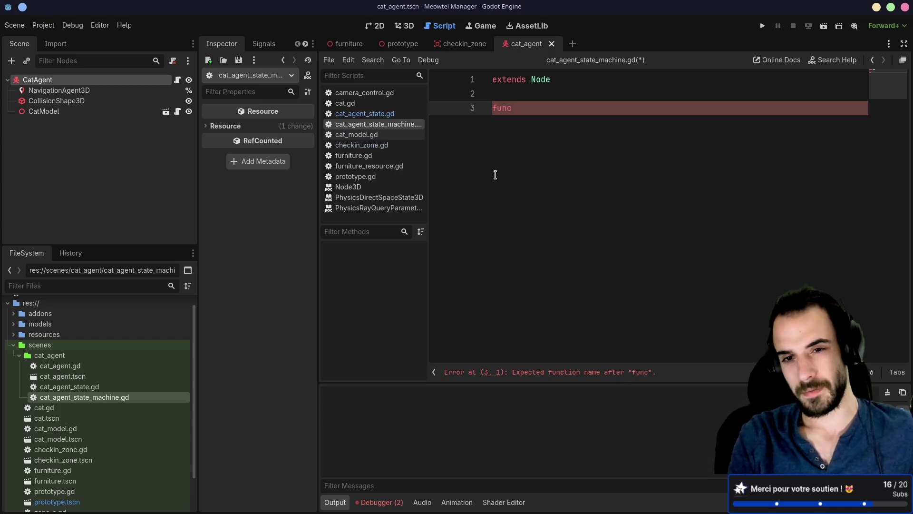
pyautogui.click(494, 78)
pyautogui.press('Return')
pyautogui.click(494, 78)
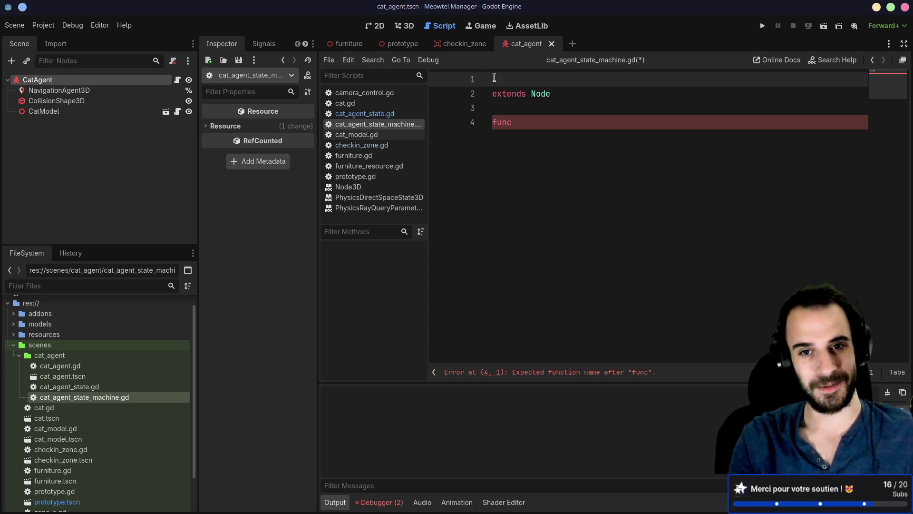
pyautogui.write('class_')
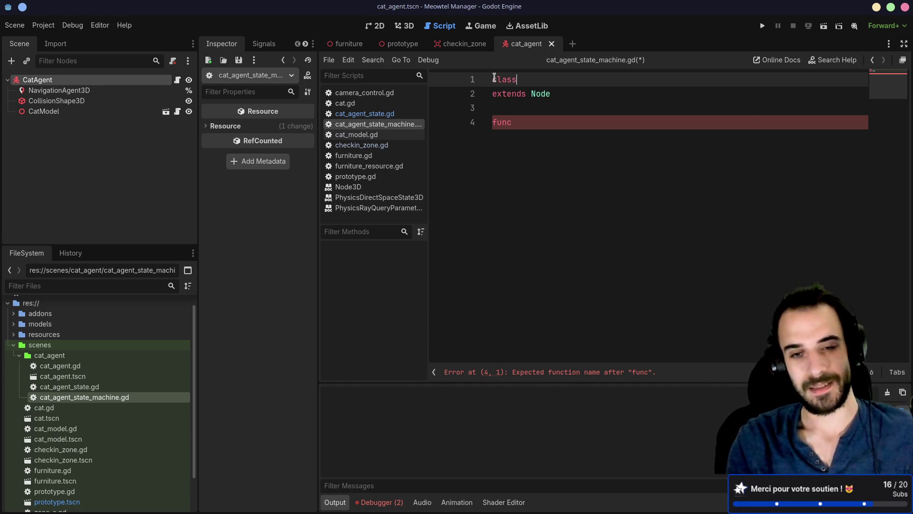
pyautogui.press('Return')
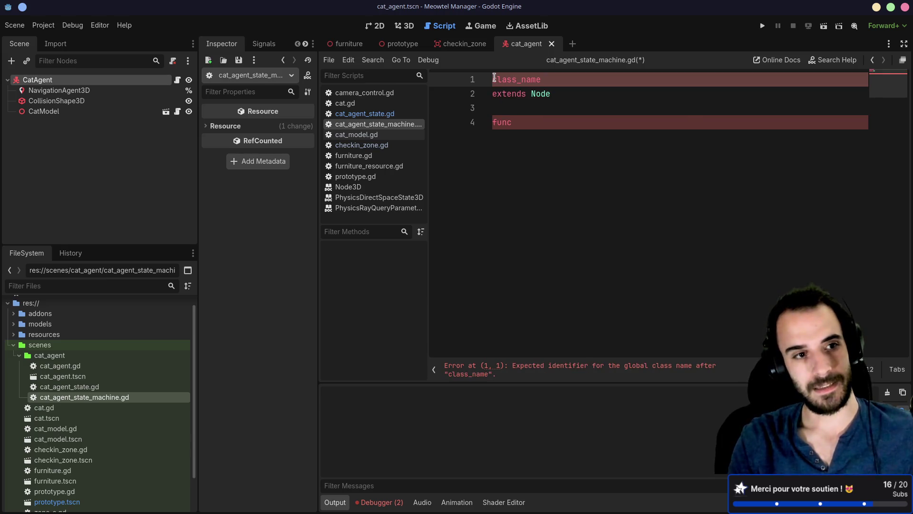
pyautogui.write('CatAgentSt')
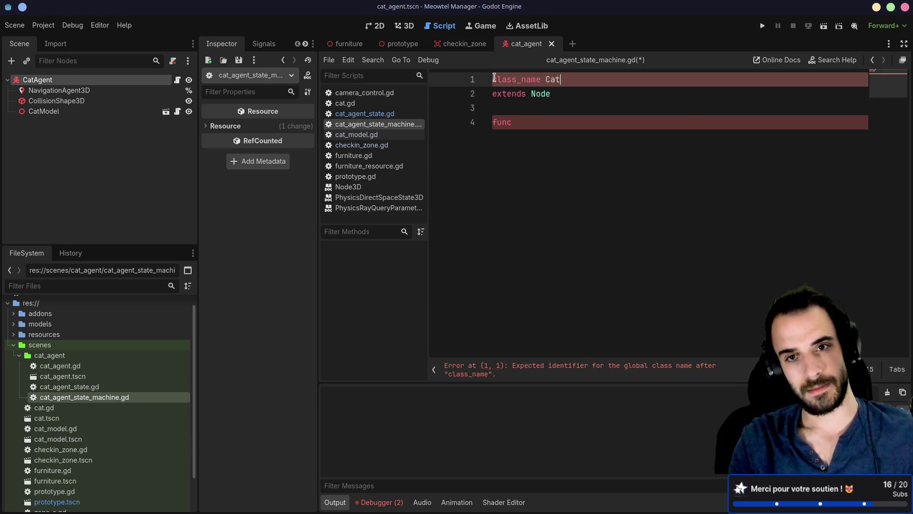
pyautogui.write('ate')
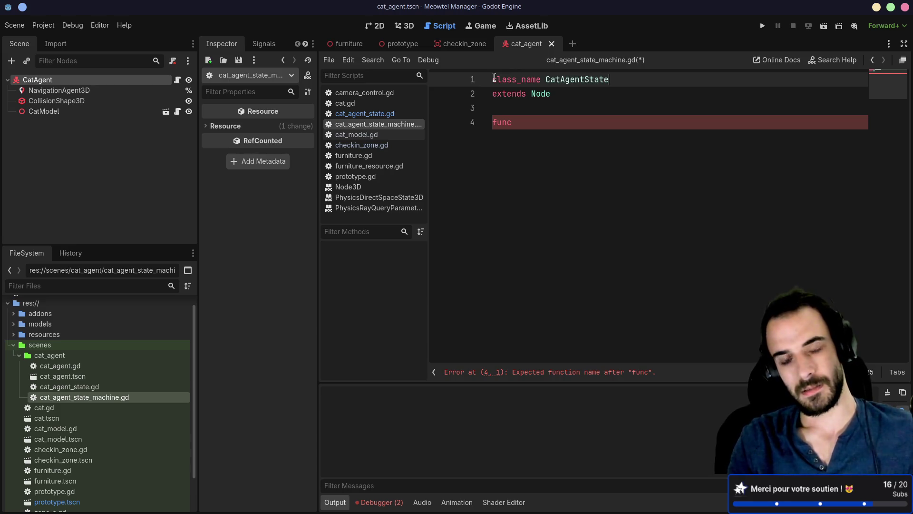
pyautogui.write('Magin')
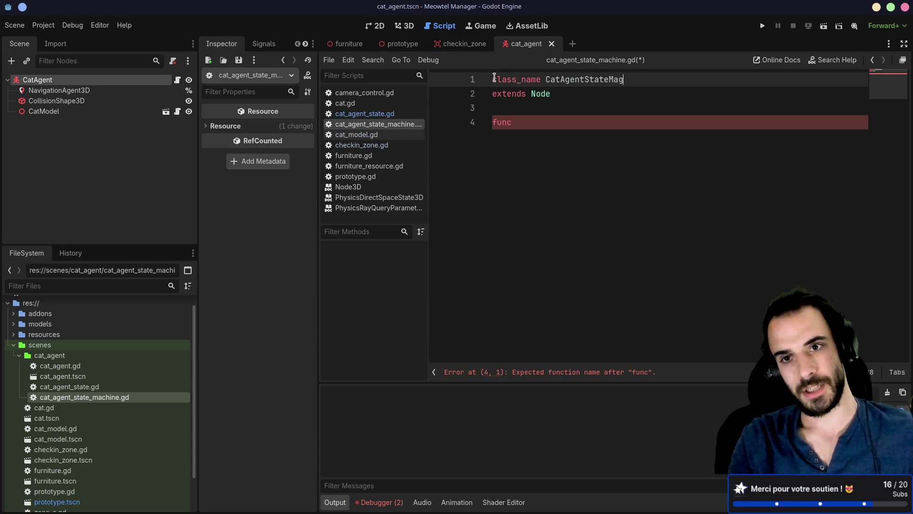
pyautogui.press('BackSpace')
pyautogui.press('BackSpace')
pyautogui.press('BackSpace')
pyautogui.write('chine')
pyautogui.hotkey('ctrl', 's')
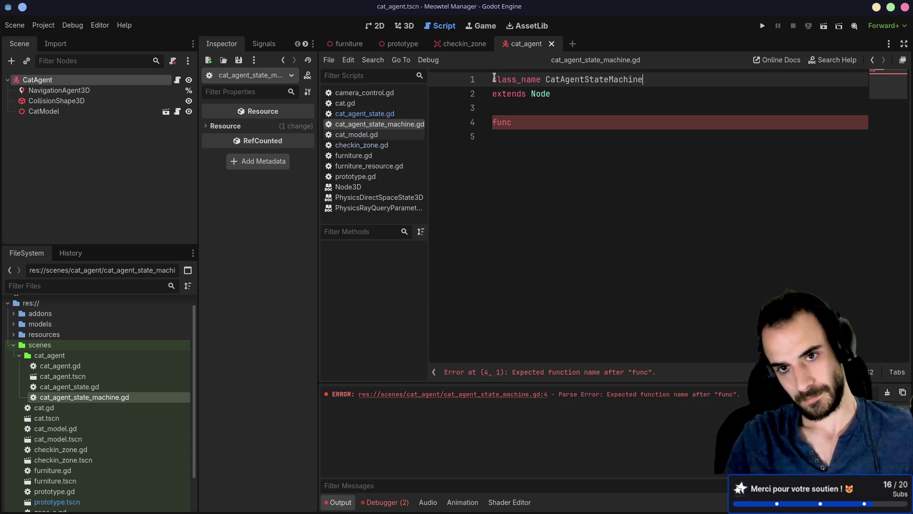
# Delete the stray func line and blank lines, leaving only the declarations, and save again.
pyautogui.click(536, 137)
pyautogui.moveTo(536, 122); pyautogui.dragTo(470, 123)
pyautogui.press('BackSpace')
pyautogui.press('BackSpace')
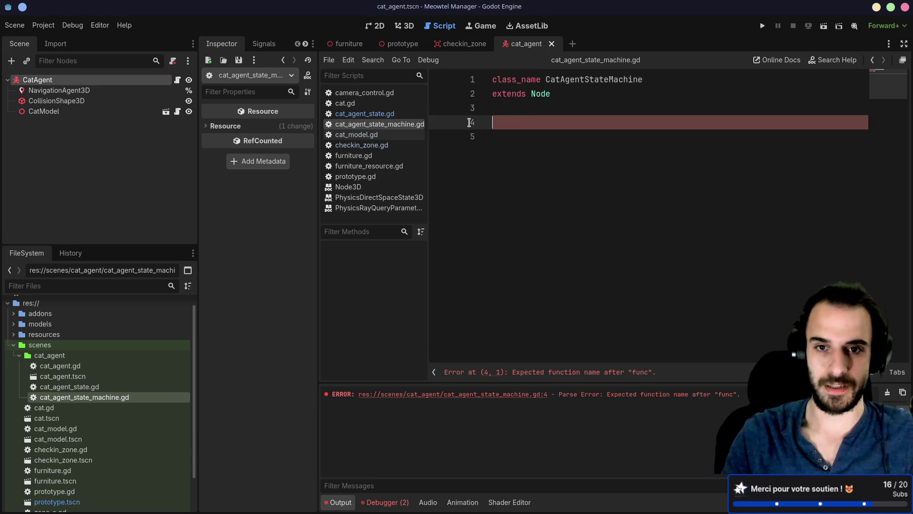
pyautogui.press('Return')
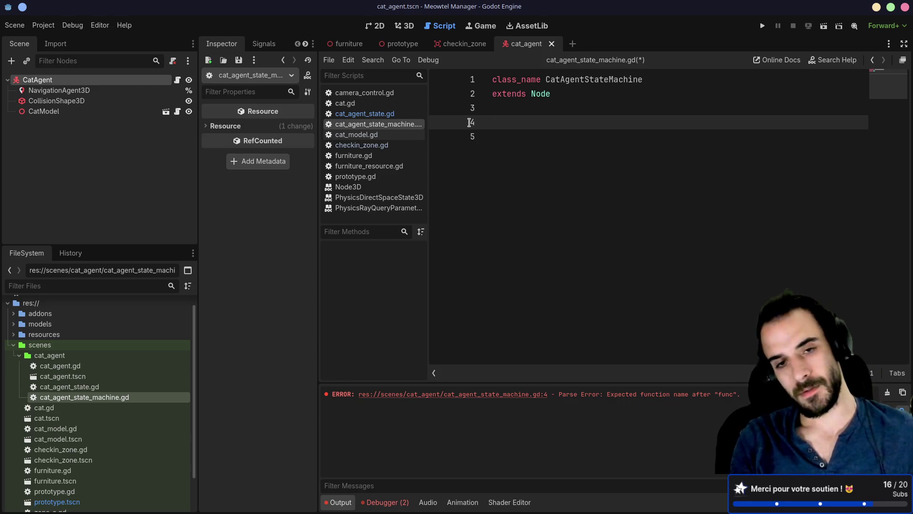
pyautogui.write('func')
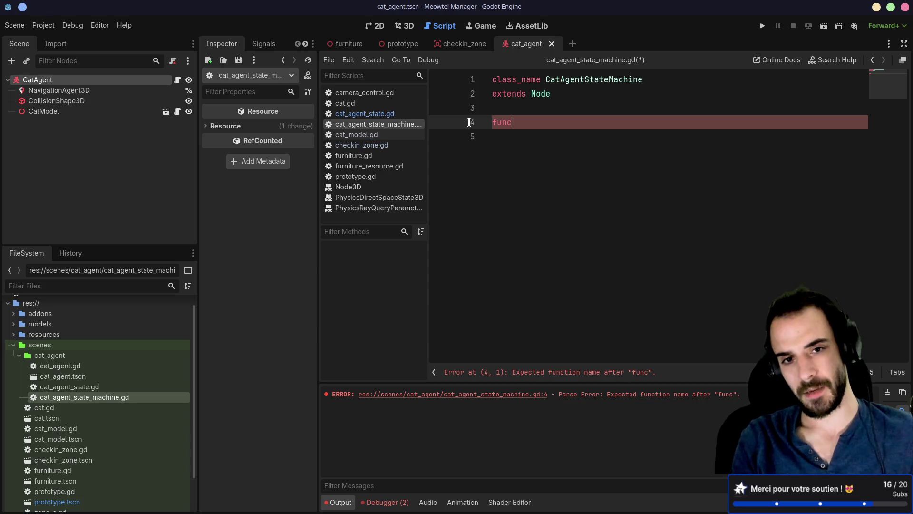
pyautogui.press('BackSpace')
pyautogui.press('BackSpace')
pyautogui.press('BackSpace')
pyautogui.hotkey('ctrl', 's')
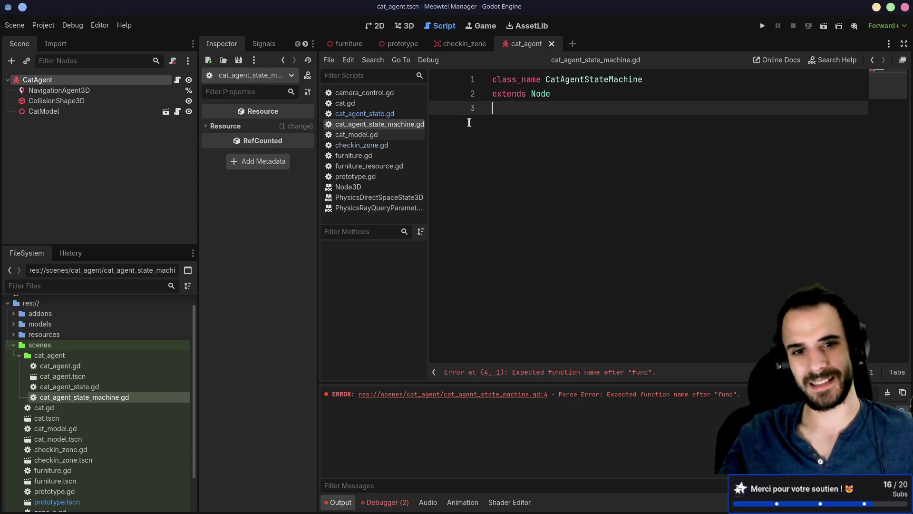
# Switch to cat_agent_state.gd and begin a new line 4 below extends Node.
pyautogui.click(388, 115)
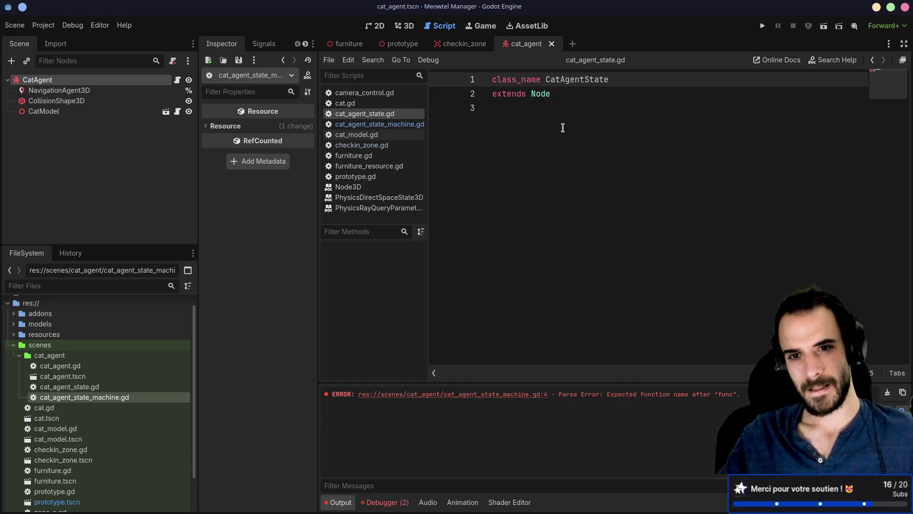
pyautogui.click(562, 105)
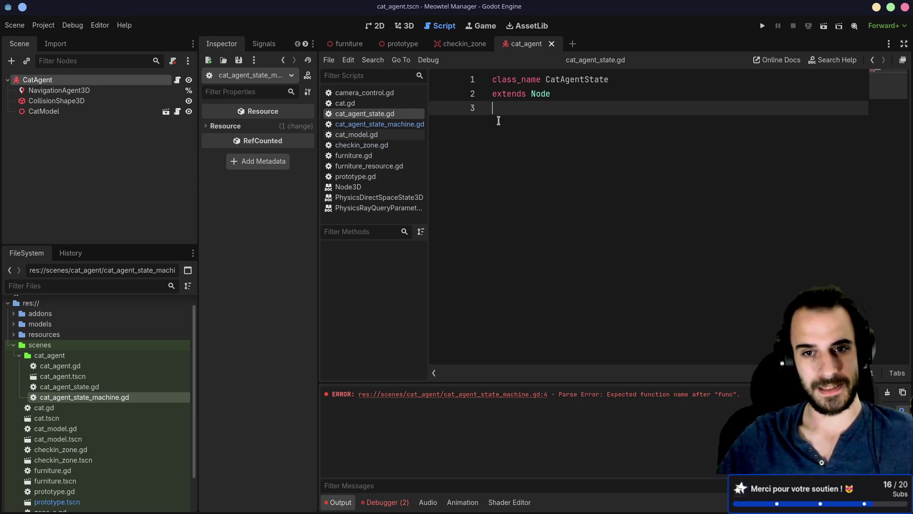
pyautogui.press('Return')
# Declare var state_name: String = "" and add an enter() function containing pass.
pyautogui.write('f')
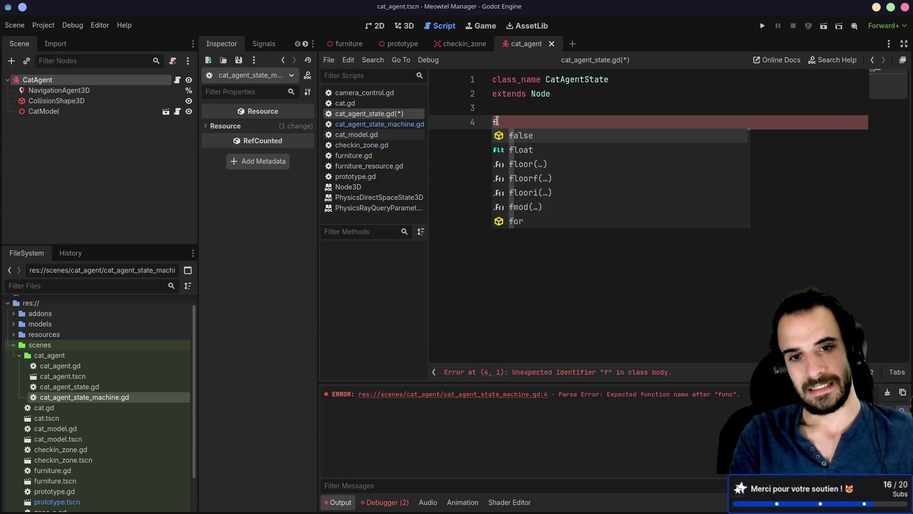
pyautogui.press('BackSpace')
pyautogui.write('var')
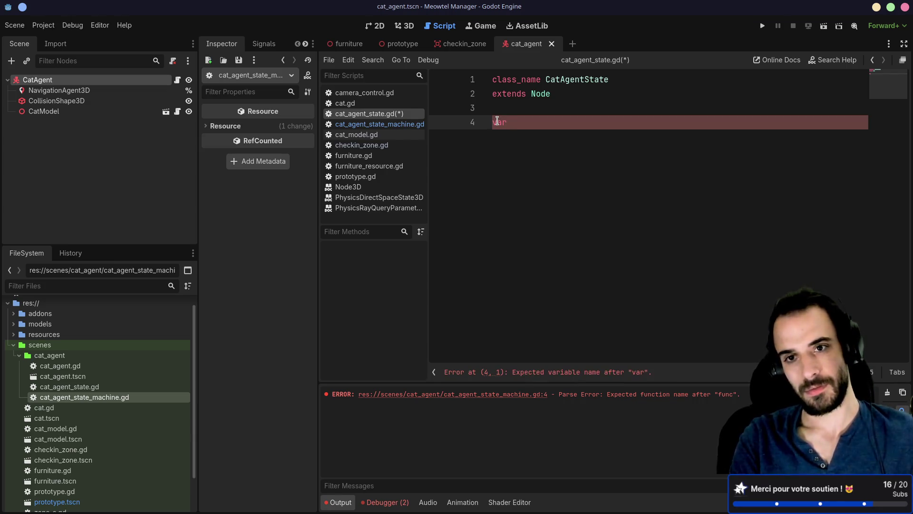
pyautogui.write('states')
pyautogui.press('BackSpace')
pyautogui.press('BackSpace')
pyautogui.press('BackSpace')
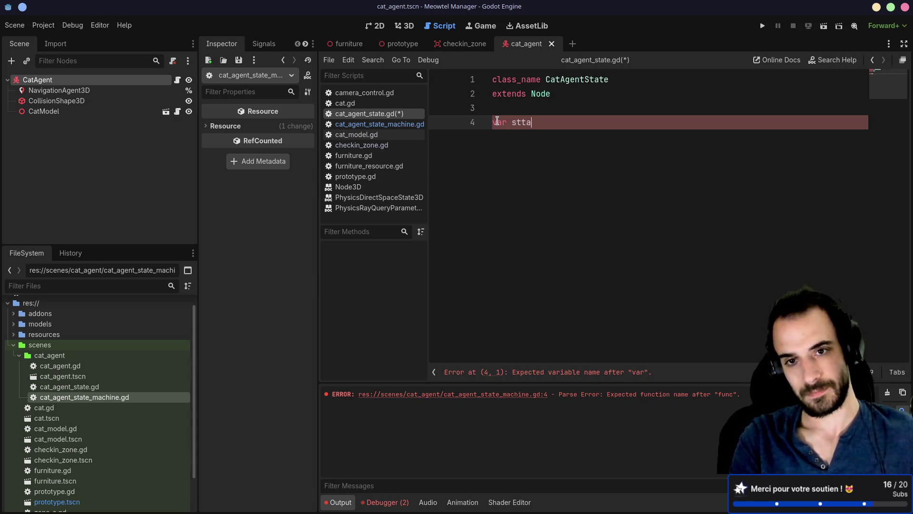
pyautogui.write('ate_name: ')
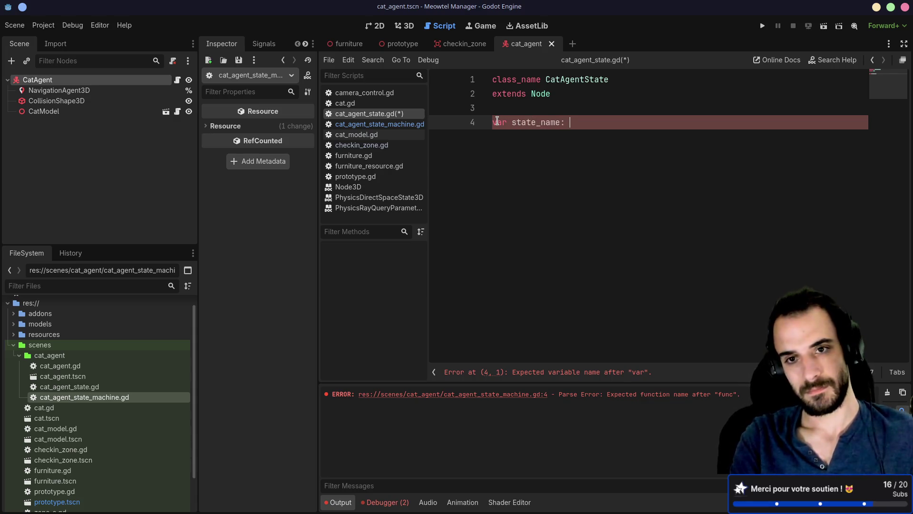
pyautogui.write('String = ""')
pyautogui.press('Return')
pyautogui.press('Return')
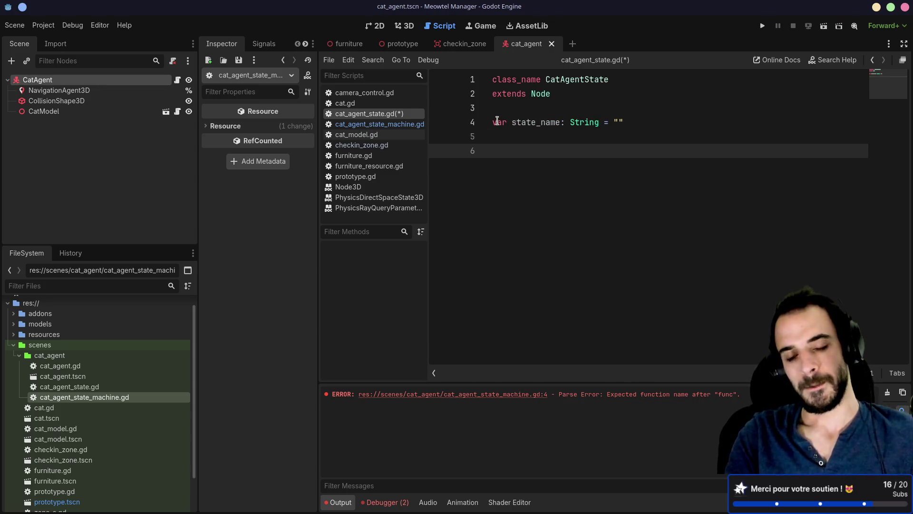
pyautogui.write('func')
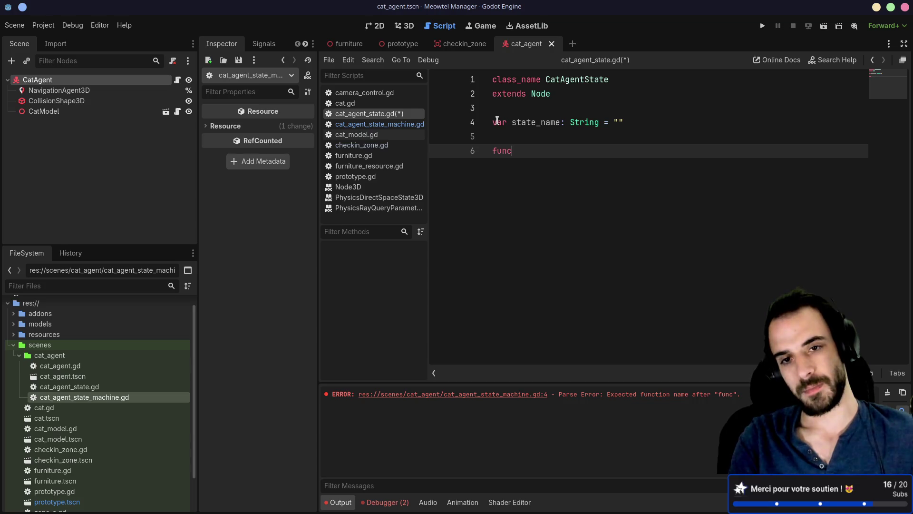
pyautogui.write(' enter')
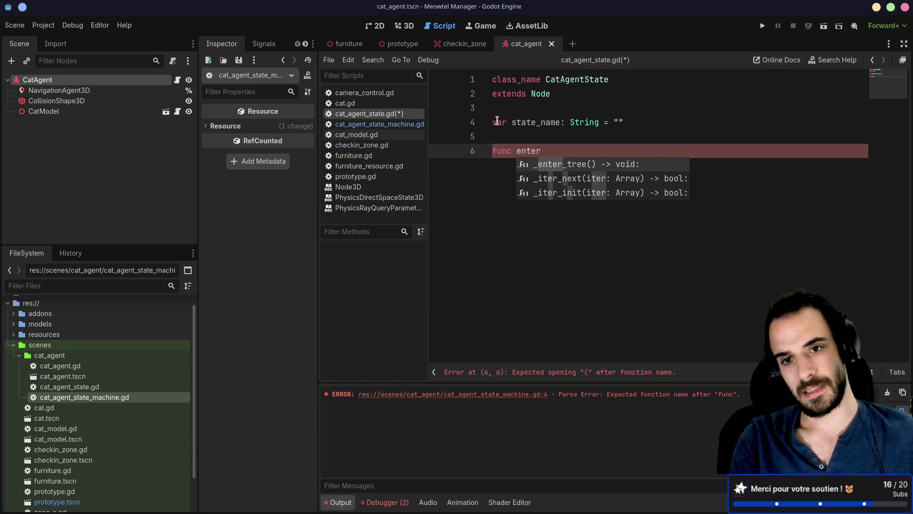
pyautogui.write('():')
pyautogui.press('Return')
pyautogui.write('pass')
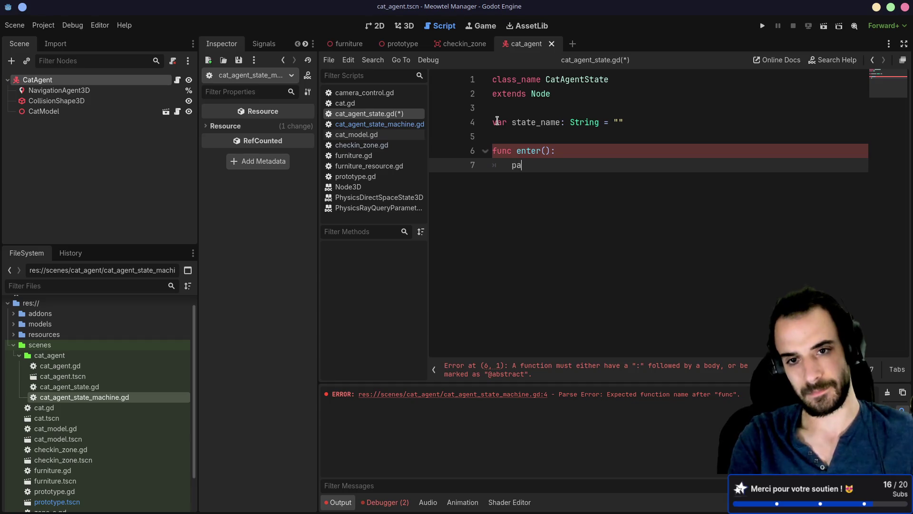
# Duplicate the enter() stub and rename the copy to exit().
pyautogui.moveTo(501, 169); pyautogui.dragTo(477, 129)
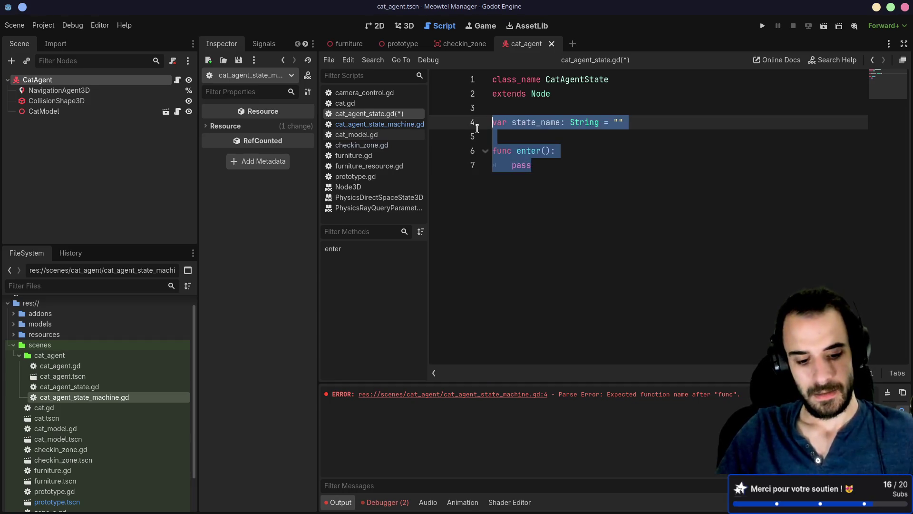
pyautogui.moveTo(497, 185); pyautogui.dragTo(480, 138)
pyautogui.hotkey('ctrl', 'c')
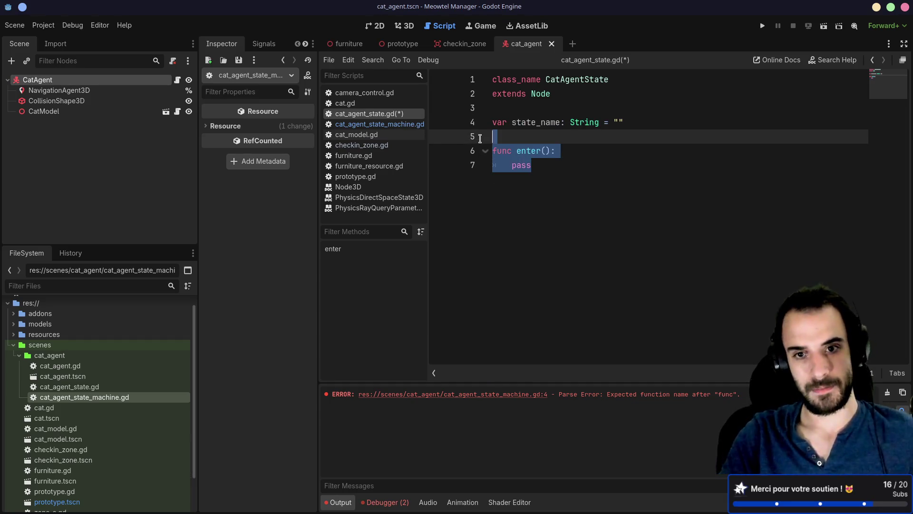
pyautogui.press('Right')
pyautogui.press('Return')
pyautogui.press('Return')
pyautogui.press('Up')
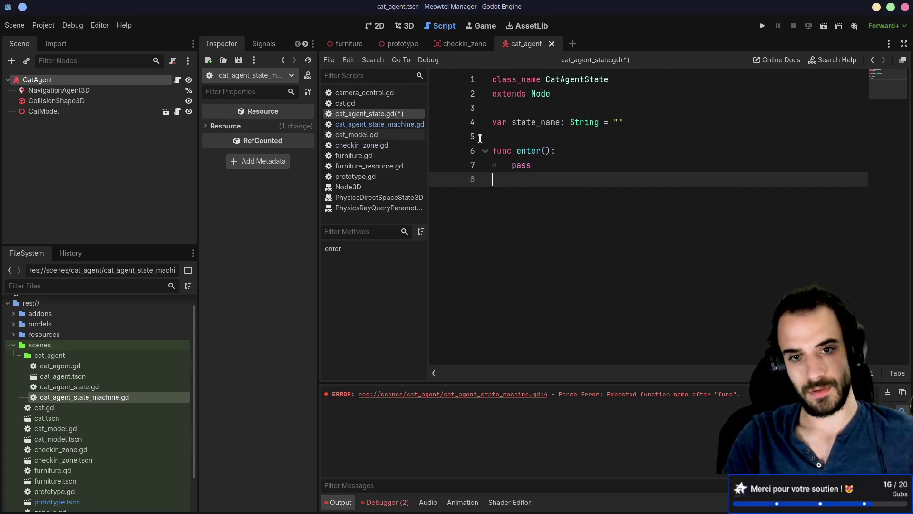
pyautogui.press('Down')
pyautogui.hotkey('ctrl', 'v')
pyautogui.doubleClick(526, 208)
pyautogui.write('exit')
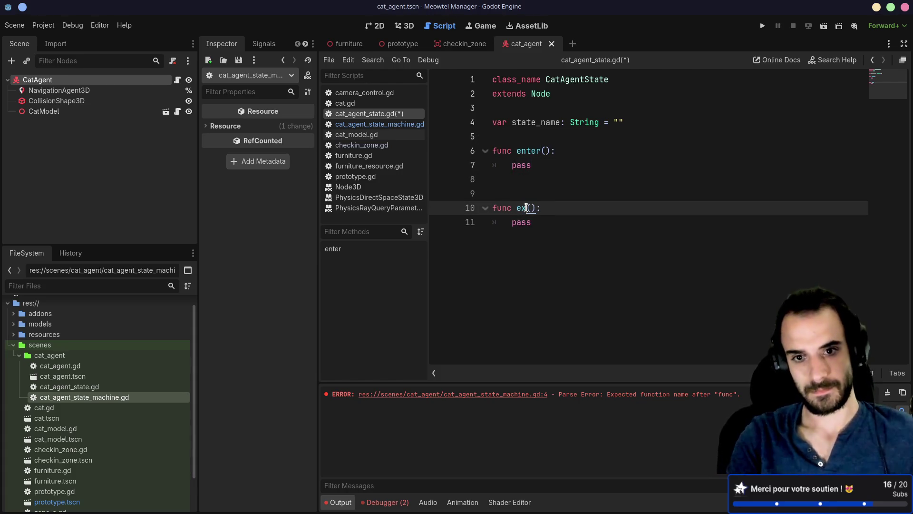
pyautogui.press('Escape')
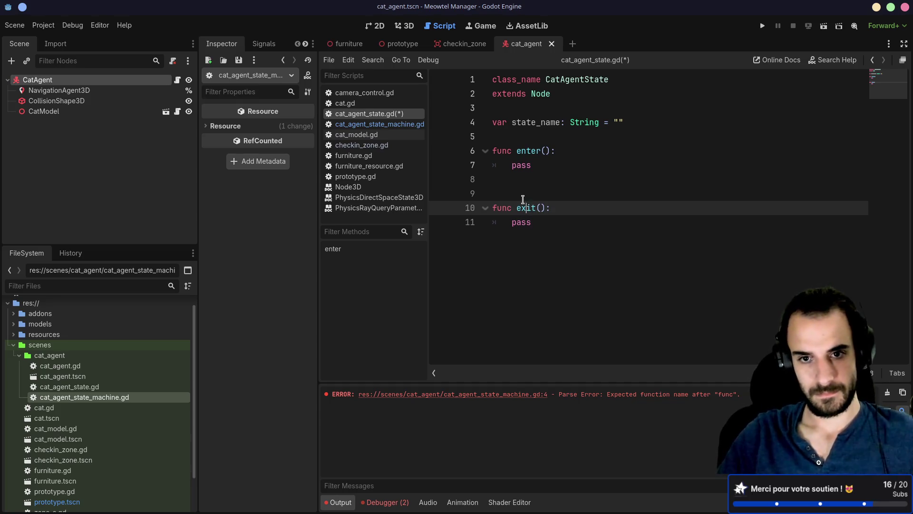
pyautogui.press('Up')
pyautogui.press('BackSpace')
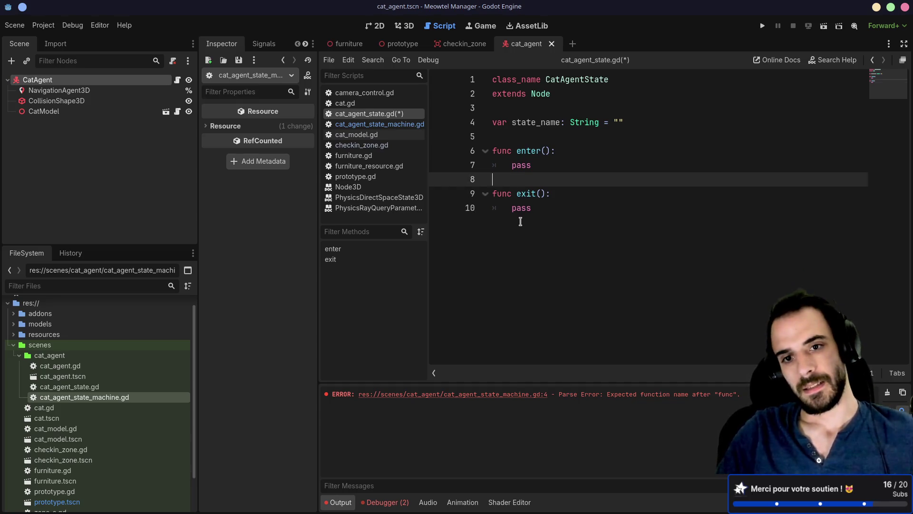
pyautogui.click(521, 219)
pyautogui.press('Return')
pyautogui.press('Return')
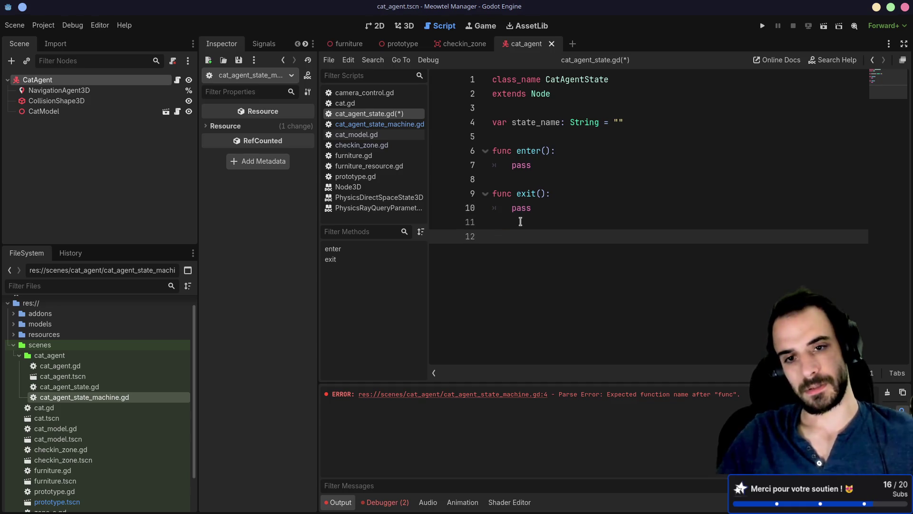
# Duplicate exit() as update(), commented '#will be called in _process'.
pyautogui.moveTo(493, 224); pyautogui.dragTo(482, 181)
pyautogui.hotkey('ctrl', 'c')
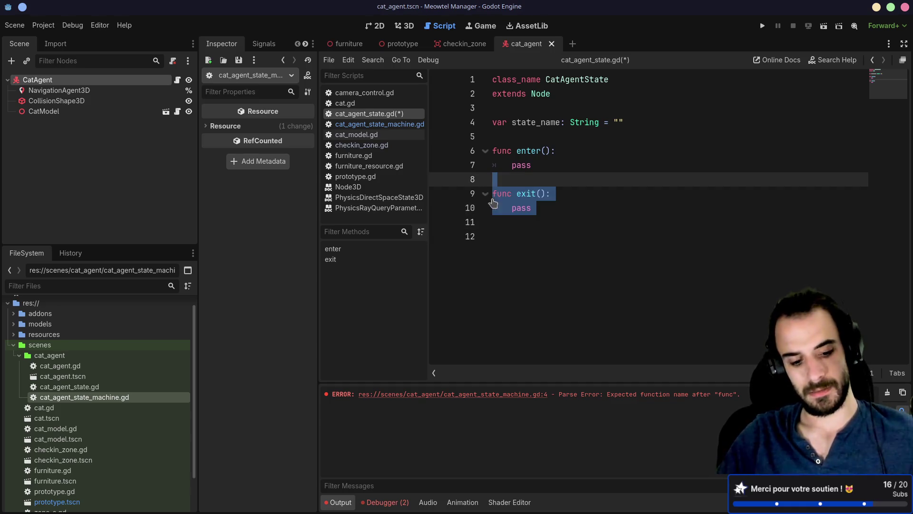
pyautogui.click(497, 230)
pyautogui.hotkey('ctrl', 'v')
pyautogui.click(499, 232)
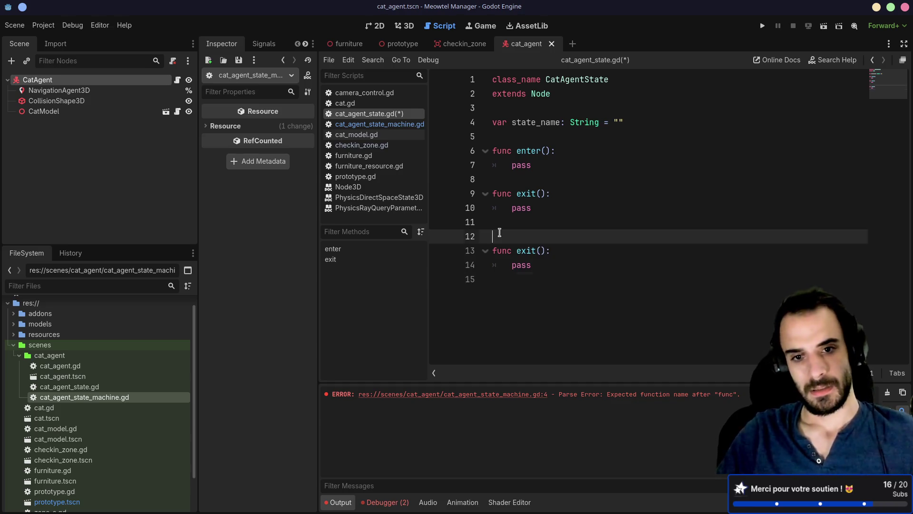
pyautogui.press('BackSpace')
pyautogui.doubleClick(529, 237)
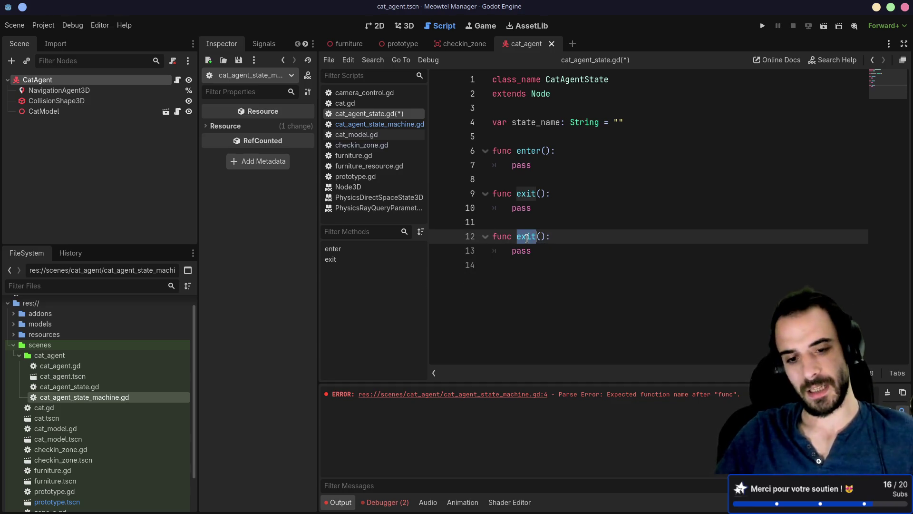
pyautogui.write('update')
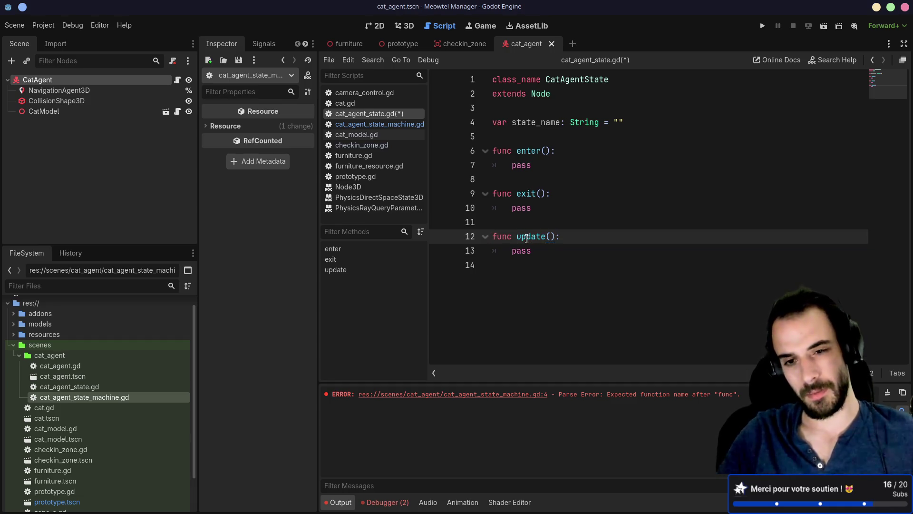
pyautogui.click(536, 224)
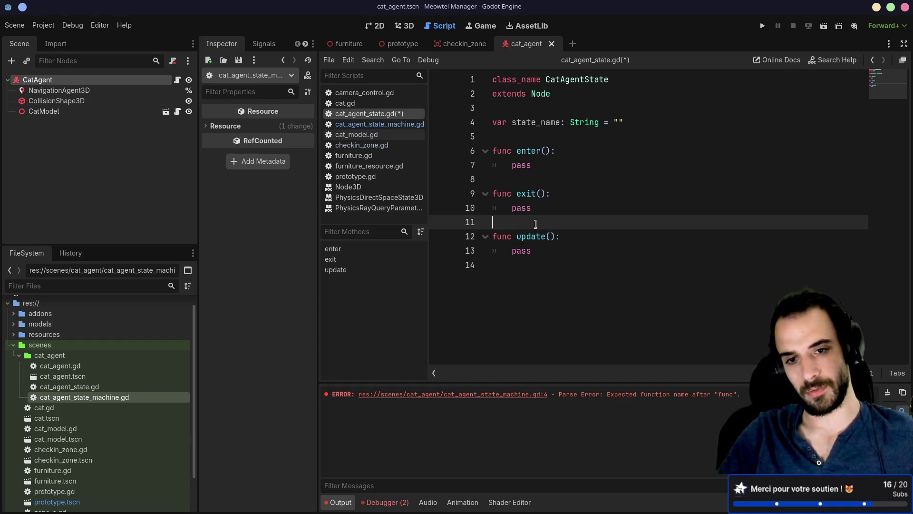
pyautogui.press('Return')
pyautogui.write('#will be called')
pyautogui.press('BackSpace')
pyautogui.press('BackSpace')
pyautogui.press('BackSpace')
pyautogui.write('alled in _process')
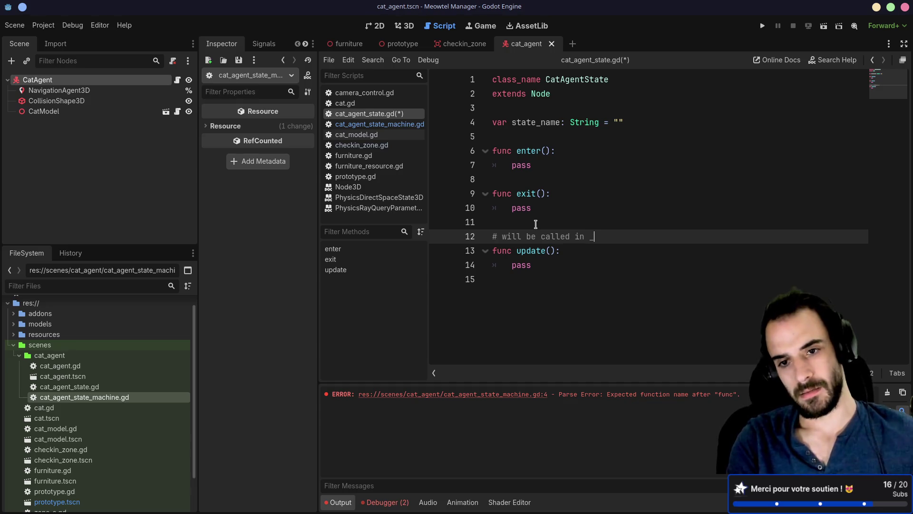
# Duplicate the commented update() block as physics_update(), noting it runs in _physics_process.
pyautogui.click(502, 281)
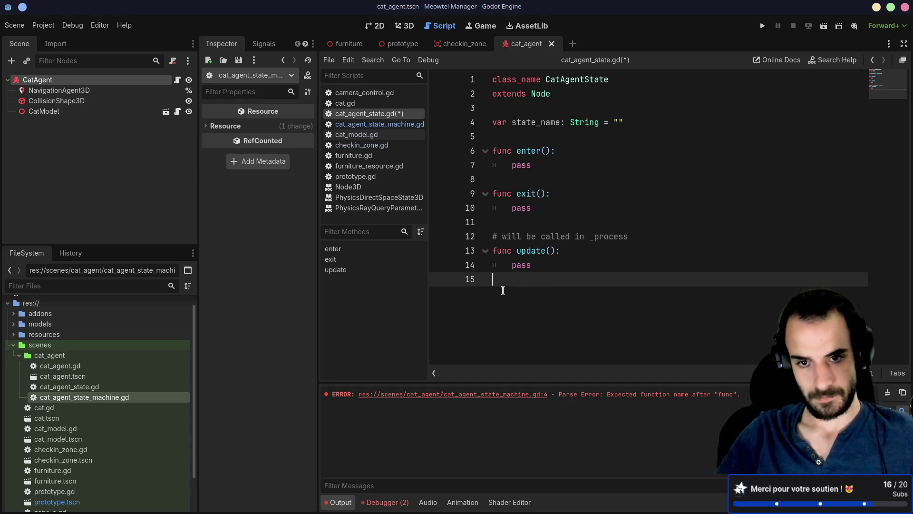
pyautogui.moveTo(502, 281); pyautogui.dragTo(490, 236)
pyautogui.hotkey('ctrl', 'c')
pyautogui.click(499, 278)
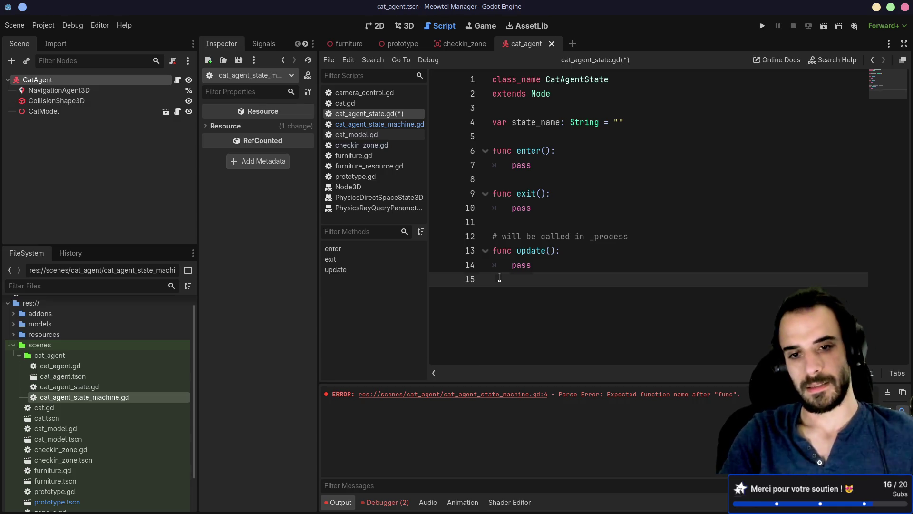
pyautogui.press('Return')
pyautogui.press('Return')
pyautogui.hotkey('ctrl', 'v')
pyautogui.click(518, 320)
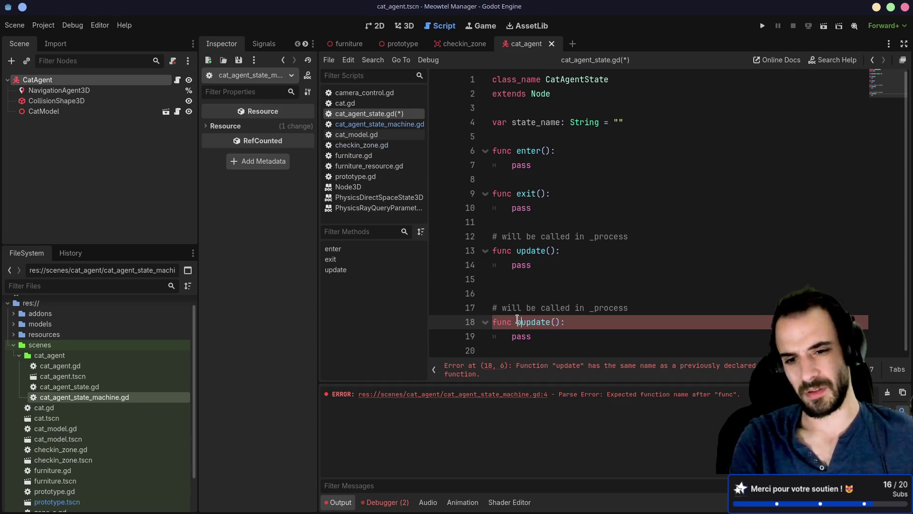
pyautogui.write('physics_')
pyautogui.press('End')
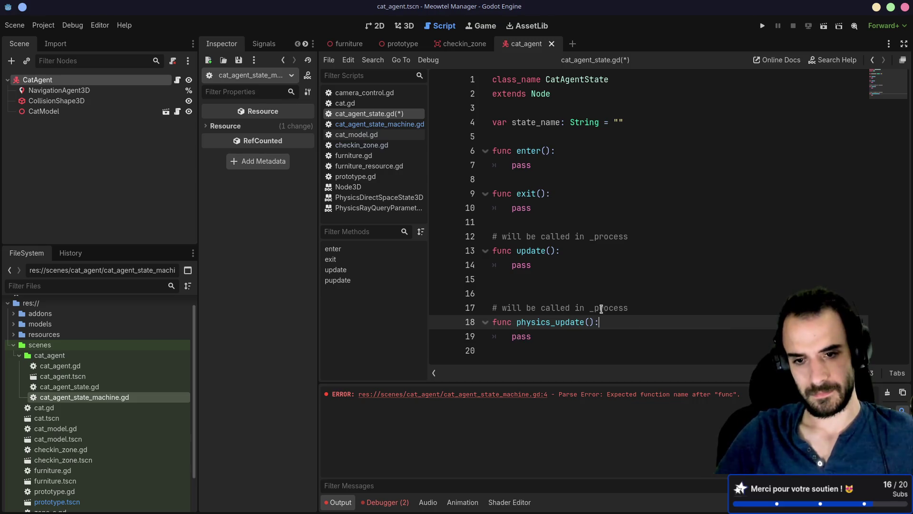
pyautogui.click(596, 308)
pyautogui.write('physics_')
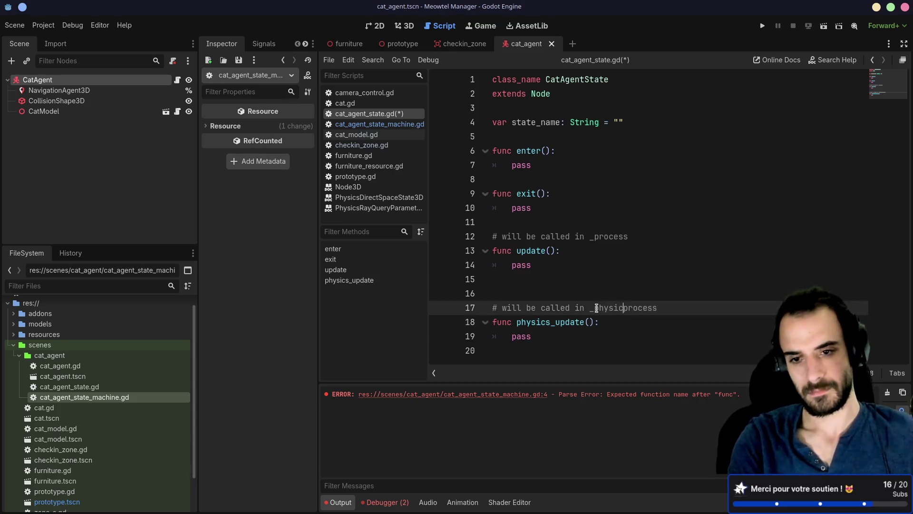
# Delete the extra blank line after update() and save the script.
pyautogui.click(571, 230)
pyautogui.click(510, 285)
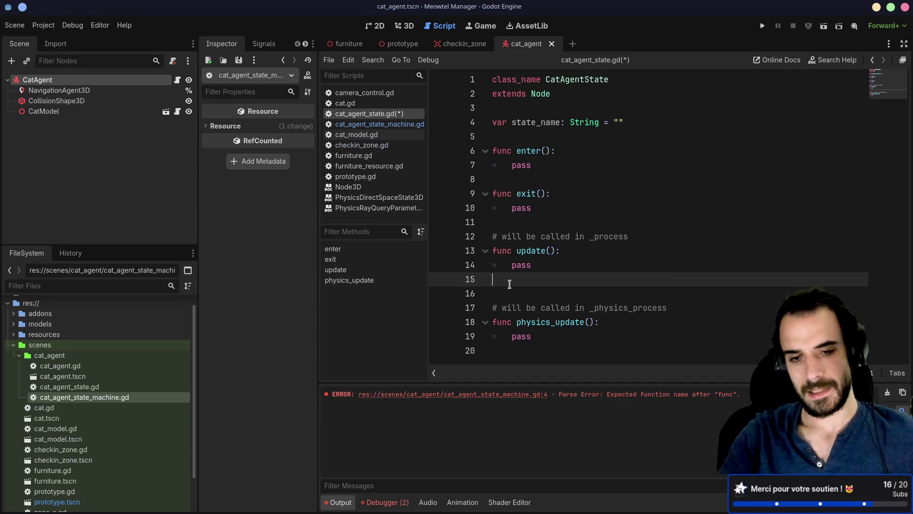
pyautogui.press('BackSpace')
pyautogui.write('=')
pyautogui.press('BackSpace')
pyautogui.hotkey('ctrl', 's')
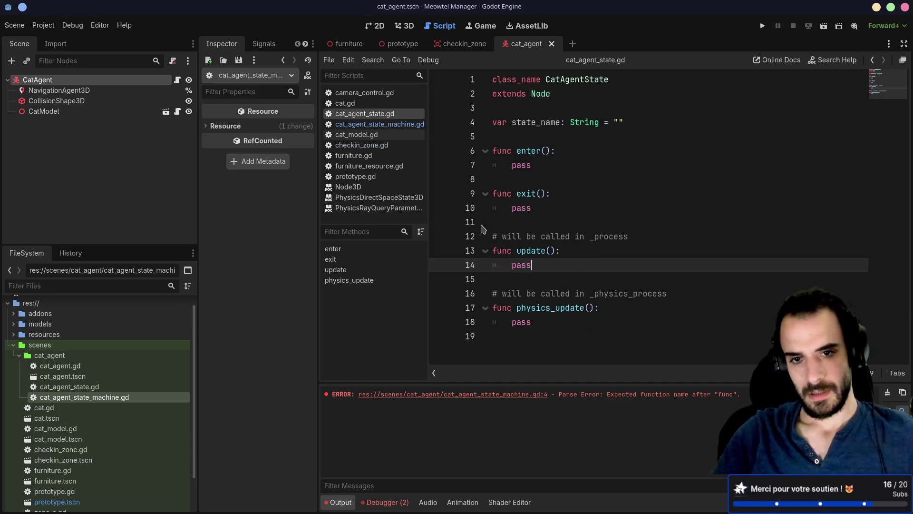
# Step through the function bodies to review the finished CatAgentState script.
pyautogui.click(523, 153)
pyautogui.click(526, 236)
pyautogui.click(518, 293)
pyautogui.click(516, 322)
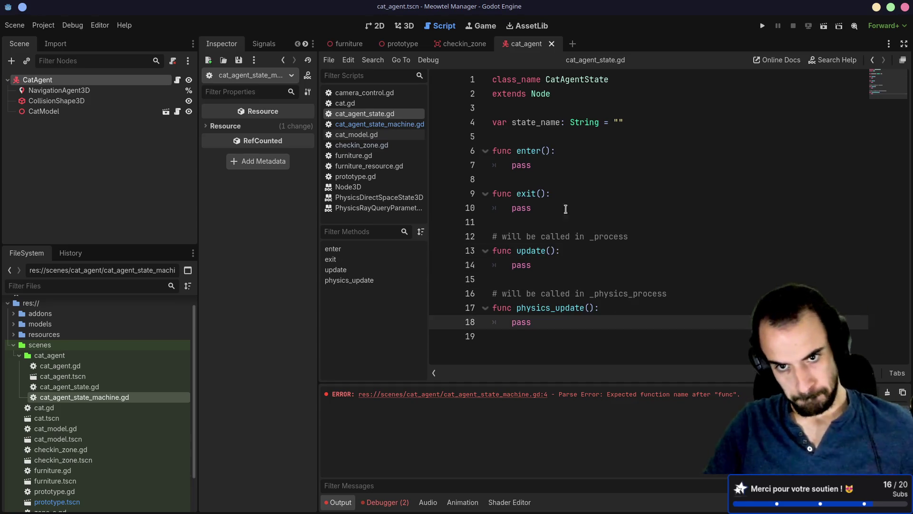
pyautogui.click(574, 167)
pyautogui.click(556, 237)
pyautogui.click(555, 294)
pyautogui.click(554, 329)
pyautogui.click(561, 338)
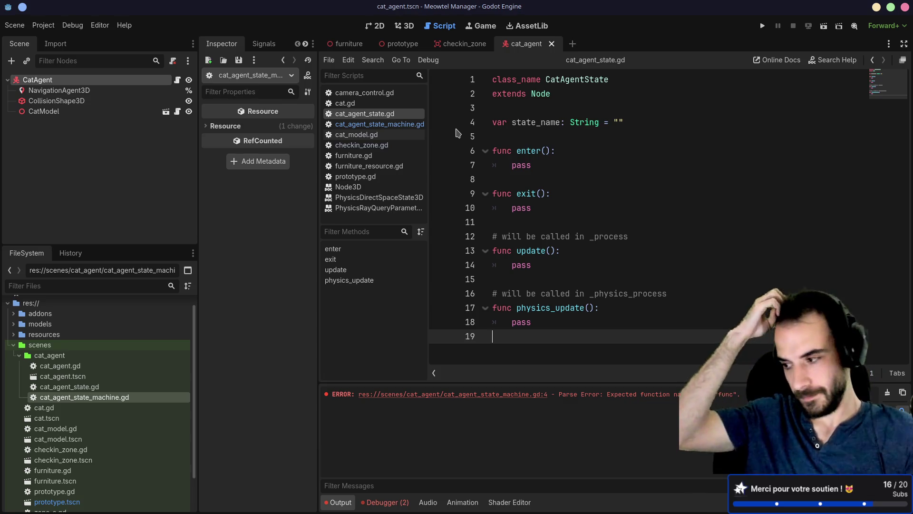
pyautogui.click(503, 124)
pyautogui.click(509, 151)
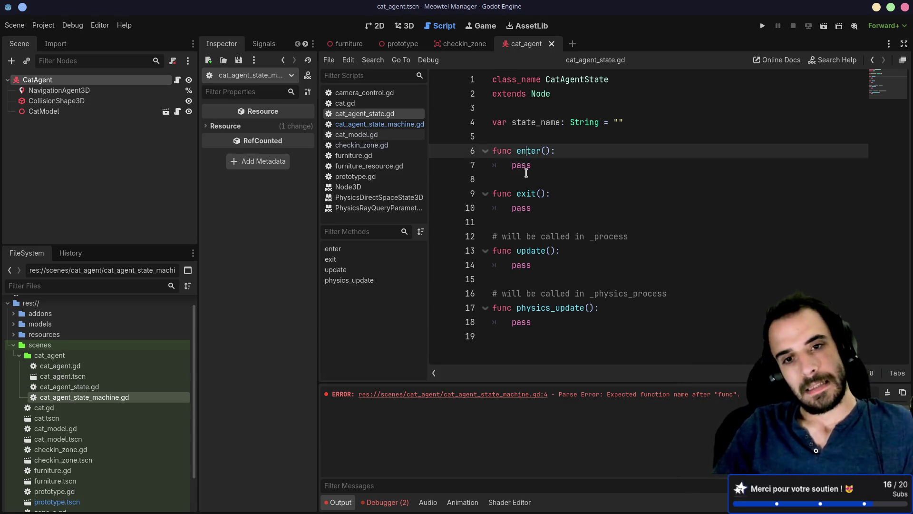
# Check the CatAgent class_name in cat_agent.gd, then return to cat_agent_state.gd.
pyautogui.click(526, 174)
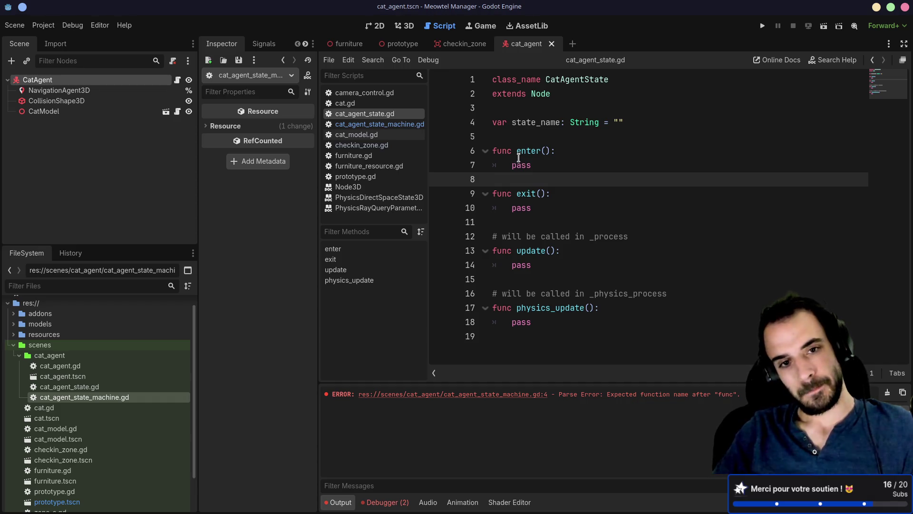
pyautogui.doubleClick(572, 81)
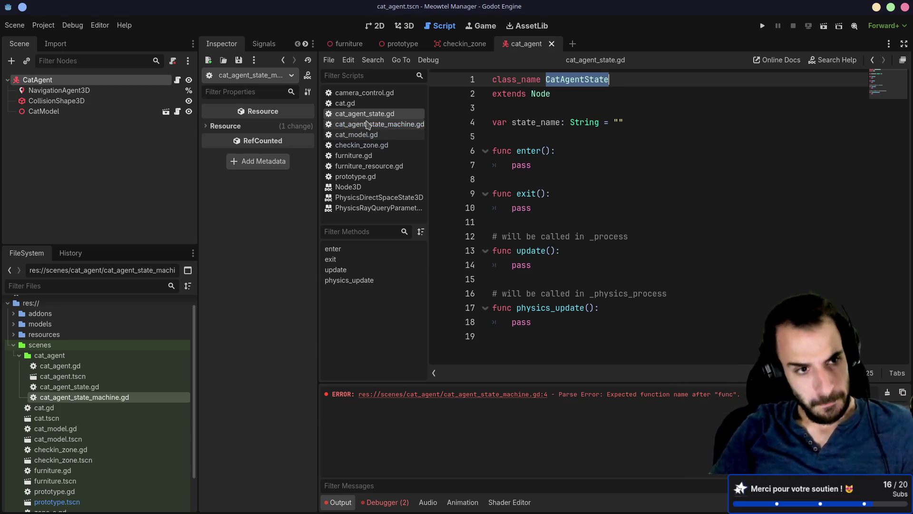
pyautogui.click(177, 80)
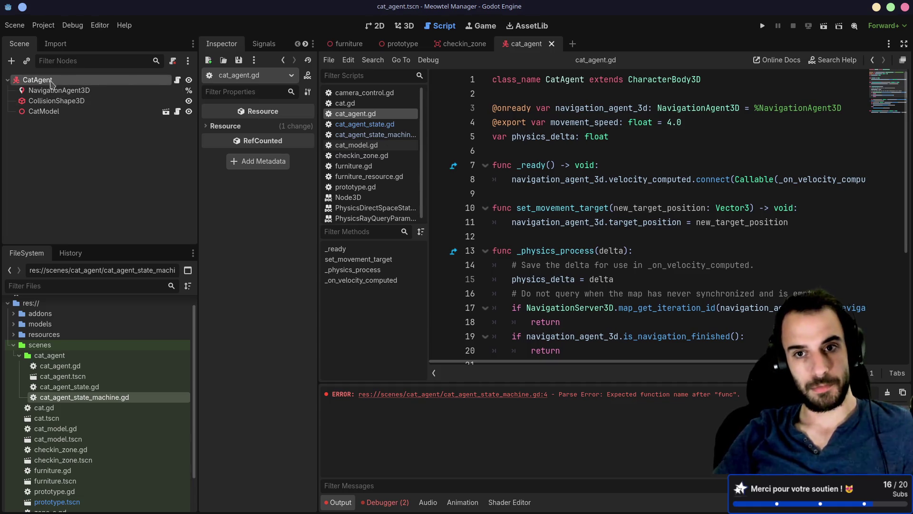
pyautogui.doubleClick(564, 84)
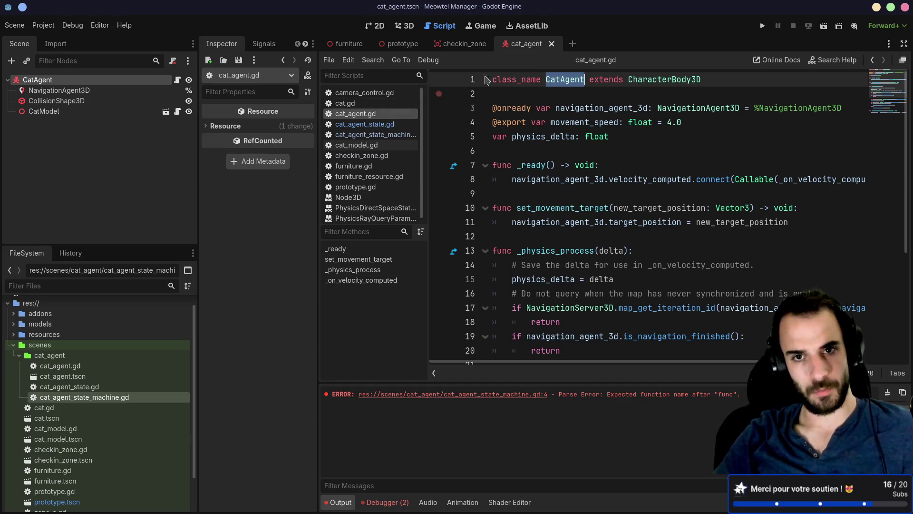
pyautogui.doubleClick(127, 386)
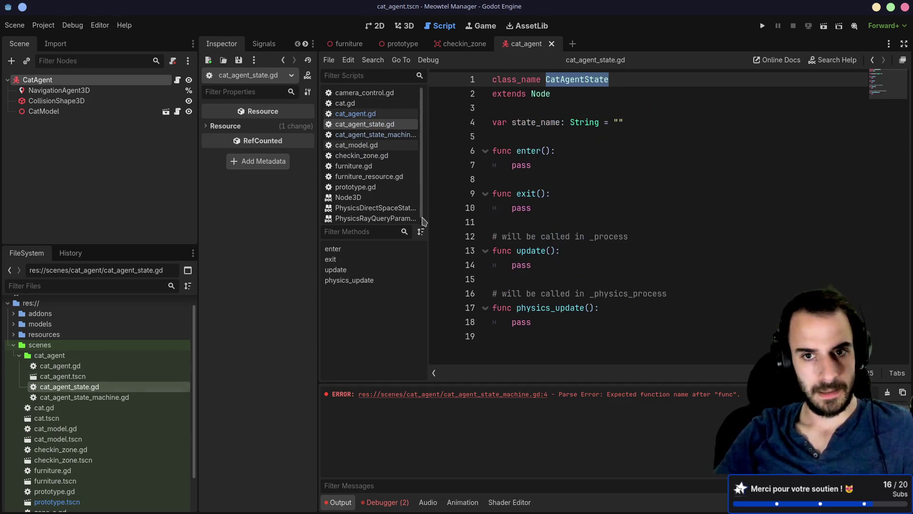
# Add 'var cat_agent: CatAgent' on a new line above state_name.
pyautogui.click(537, 110)
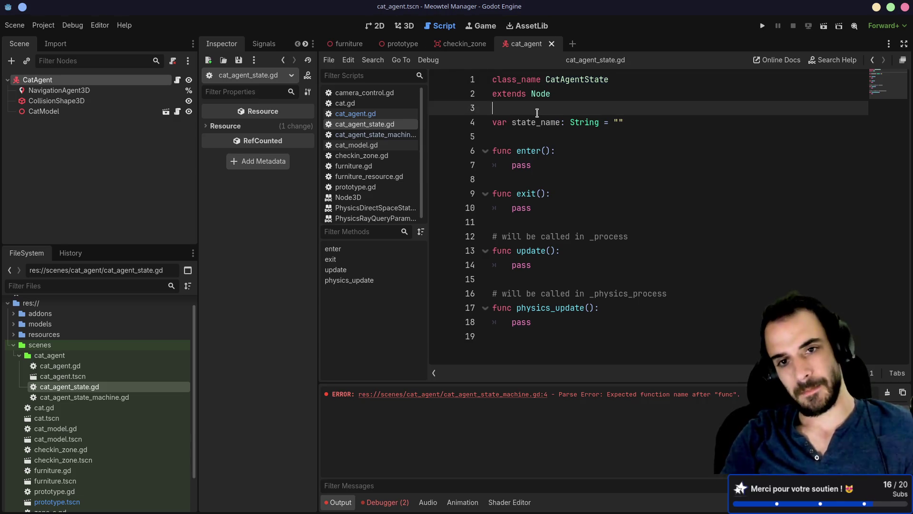
pyautogui.press('Return')
pyautogui.write('var')
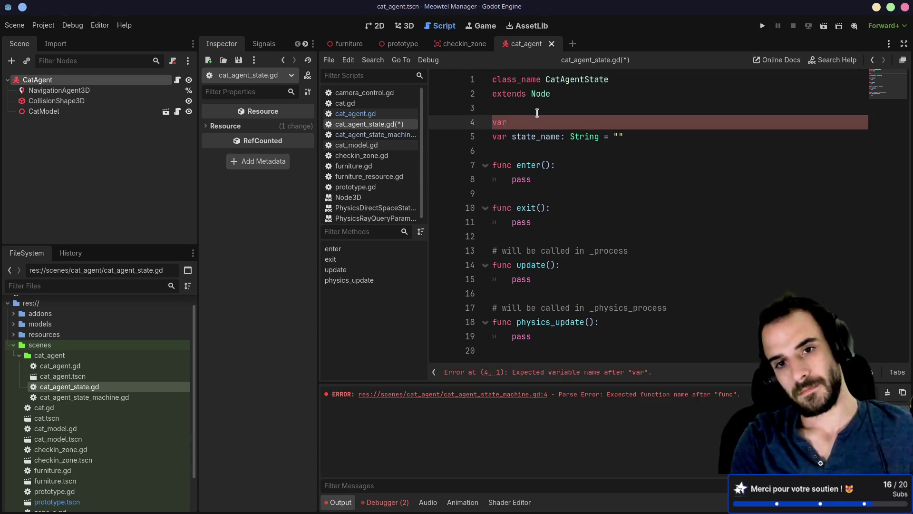
pyautogui.write(' cat_agent')
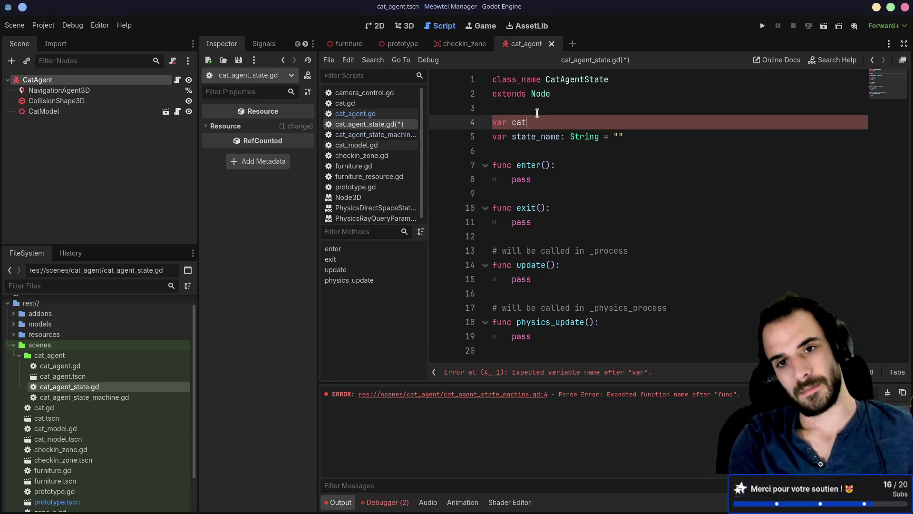
pyautogui.write(': Cat')
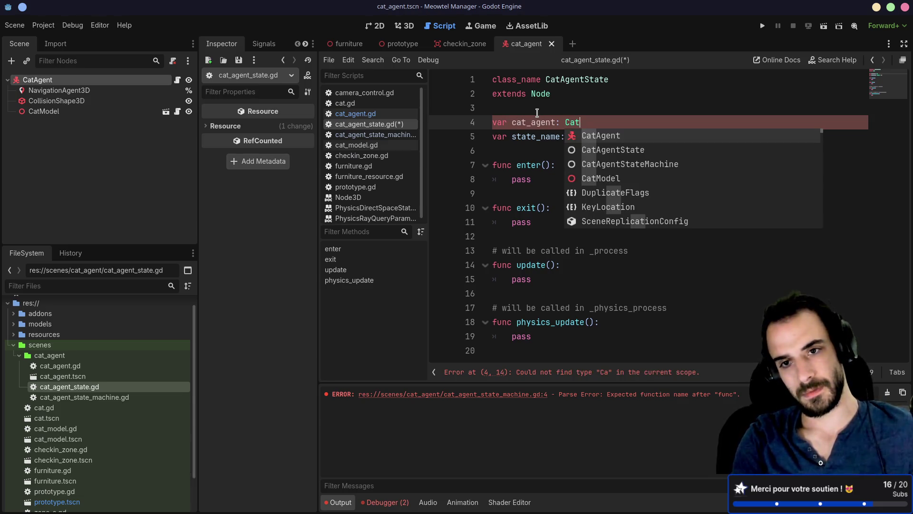
pyautogui.press('Return')
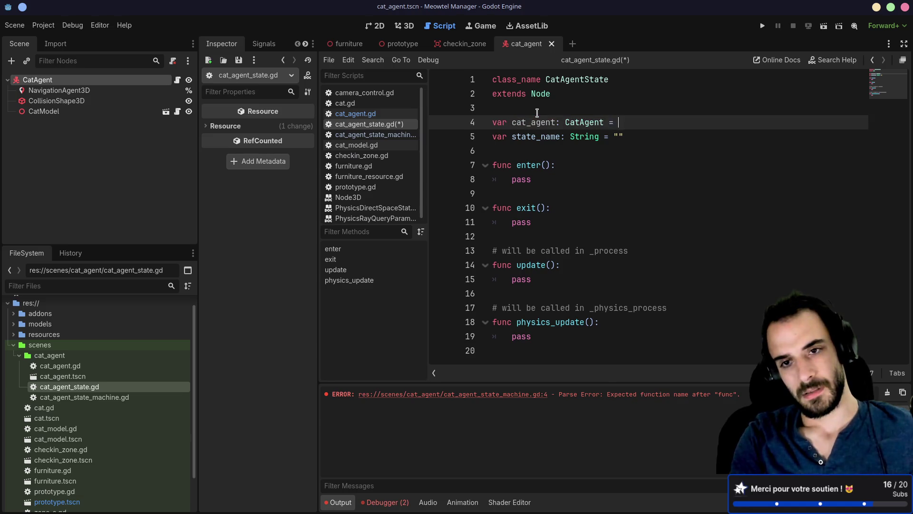
pyautogui.write('nu')
pyautogui.press('Escape')
pyautogui.press('BackSpace')
pyautogui.press('BackSpace')
pyautogui.press('BackSpace')
pyautogui.press('BackSpace')
pyautogui.click(591, 179)
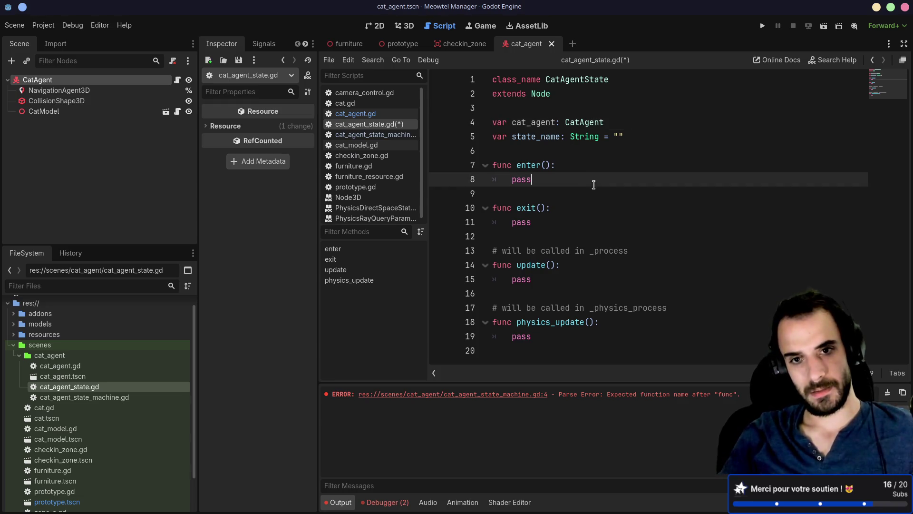
pyautogui.click(555, 220)
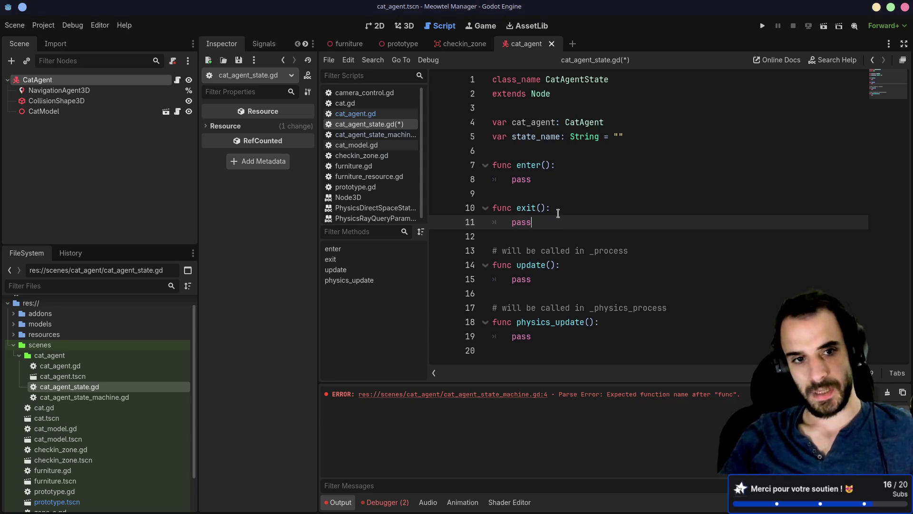
# Widen the scene tree and file dock, then save cat_agent_state.gd.
pyautogui.moveTo(198, 166); pyautogui.dragTo(264, 165)
pyautogui.click(617, 164)
pyautogui.hotkey('ctrl', 's')
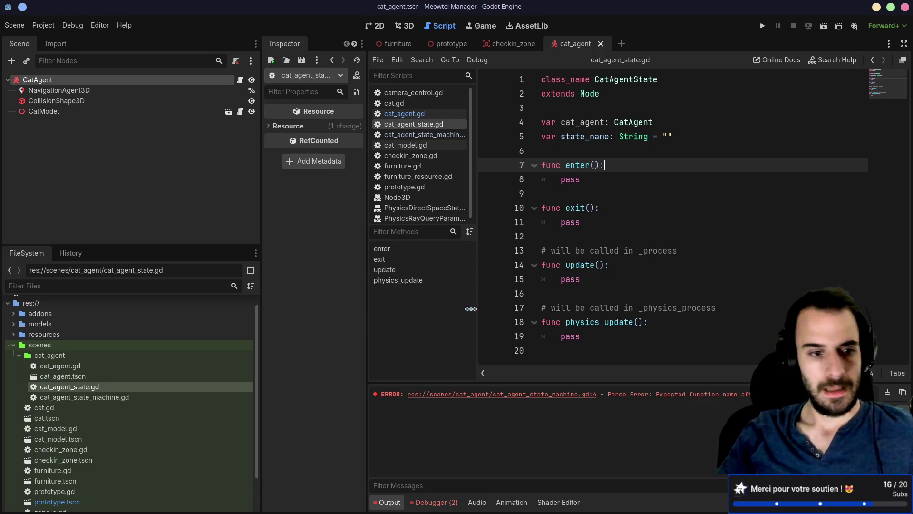
# Create a cat_agent_state_machine scene with a plain Node root in the cat_agent folder.
pyautogui.click(121, 397)
pyautogui.rightClick(106, 399)
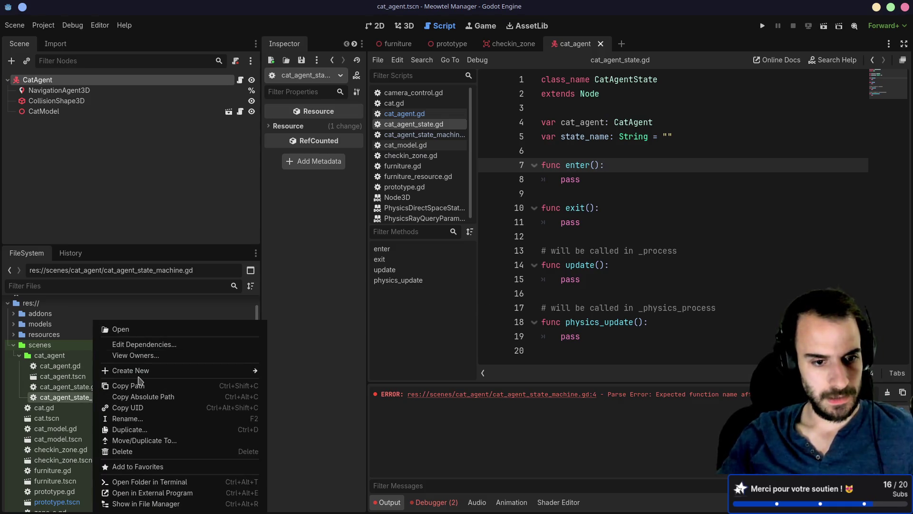
pyautogui.rightClick(85, 400)
pyautogui.rightClick(82, 403)
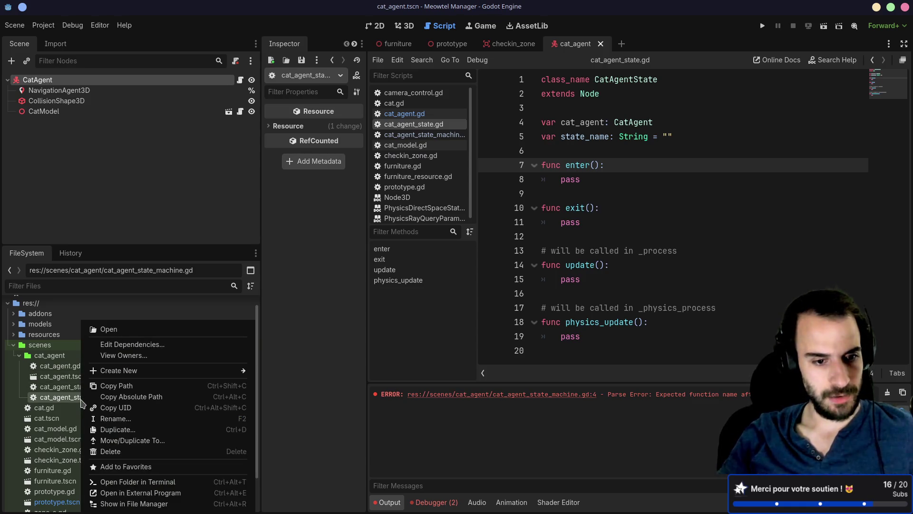
pyautogui.click(53, 356)
pyautogui.click(52, 355)
pyautogui.rightClick(53, 355)
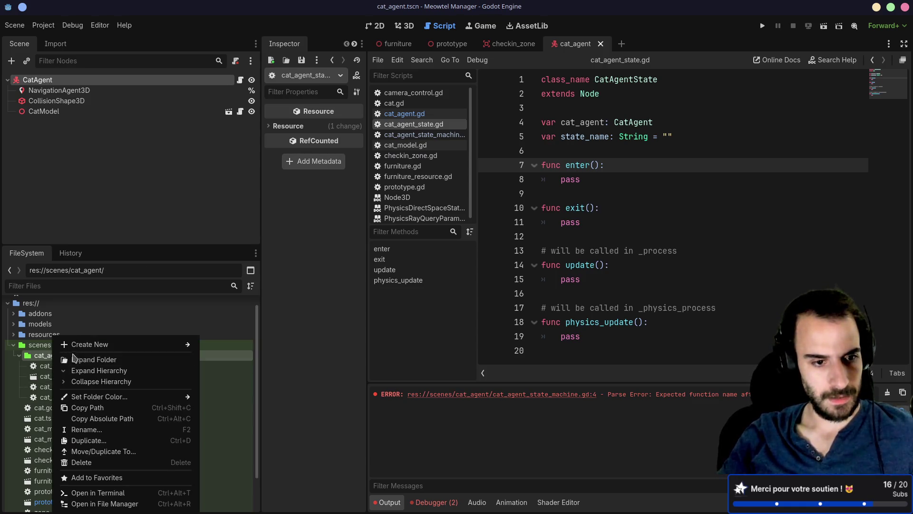
pyautogui.moveTo(161, 346)
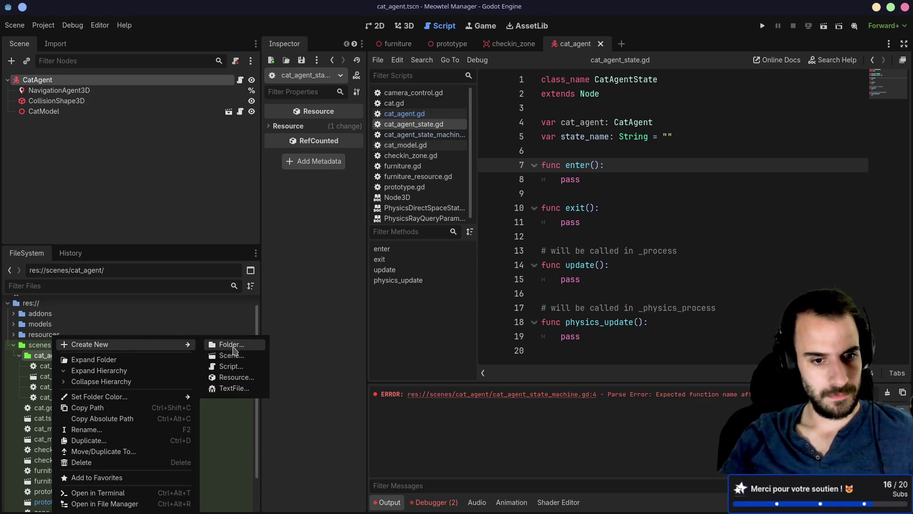
pyautogui.click(232, 357)
pyautogui.write('cat_')
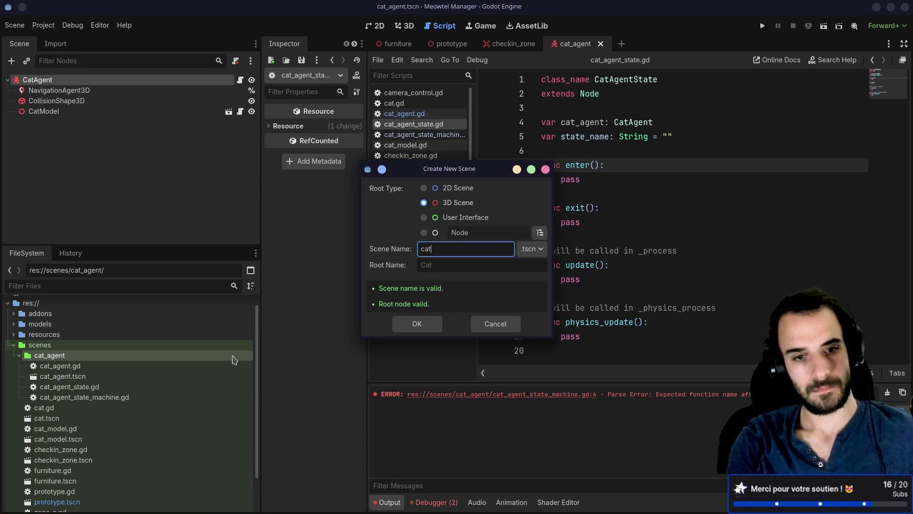
pyautogui.write('agent_state')
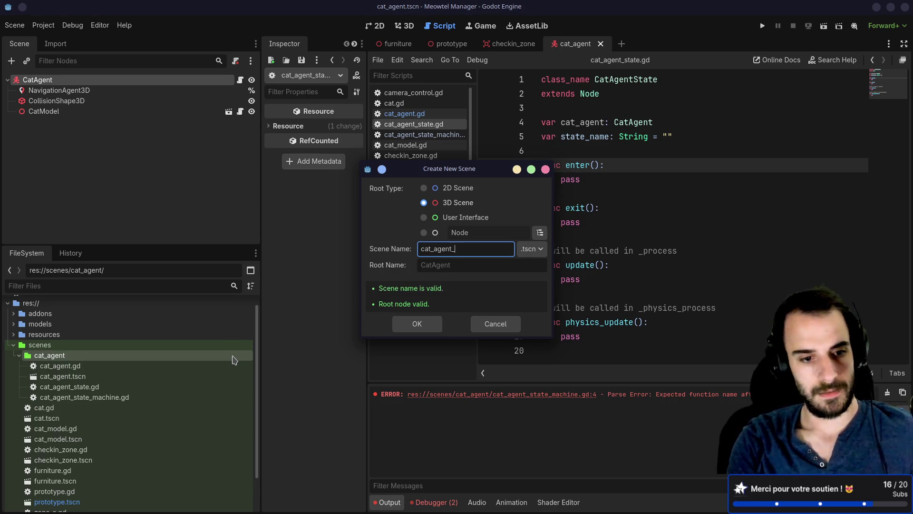
pyautogui.write('_machine')
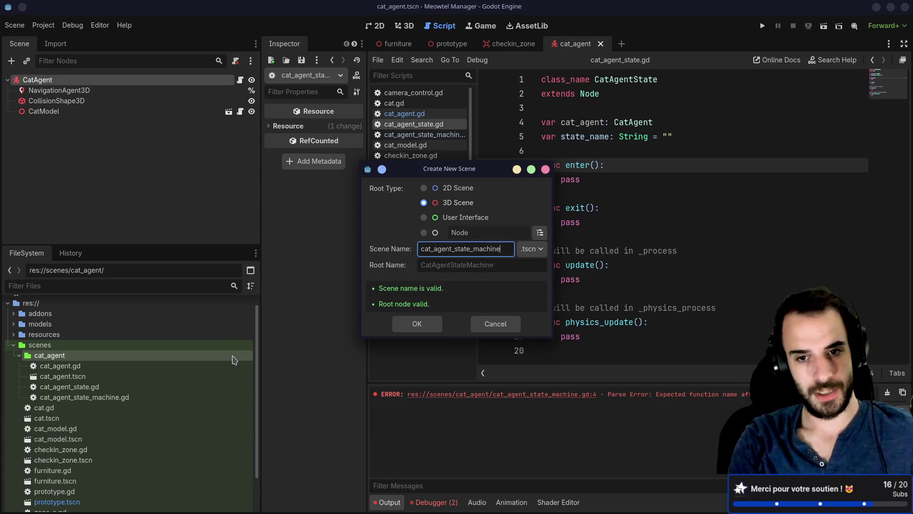
pyautogui.click(423, 232)
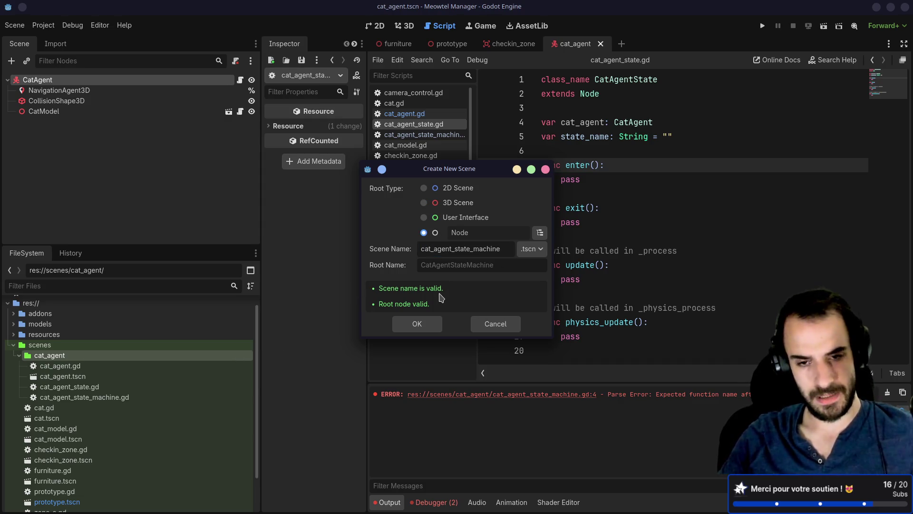
pyautogui.click(423, 325)
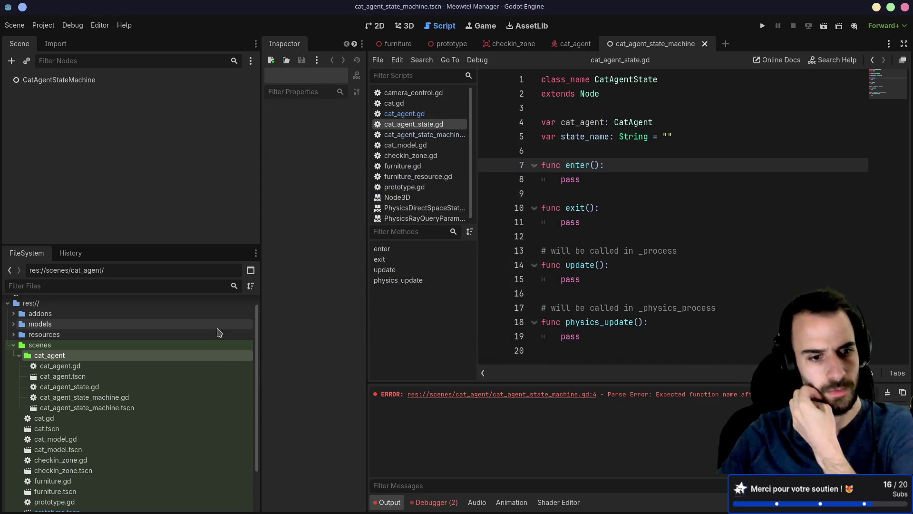
# Attach cat_agent_state_machine.gd to the CatAgentStateMachine root node.
pyautogui.moveTo(95, 407)
pyautogui.mouseDown()
pyautogui.moveTo(98, 112)
pyautogui.moveTo(89, 85)
pyautogui.mouseUp()
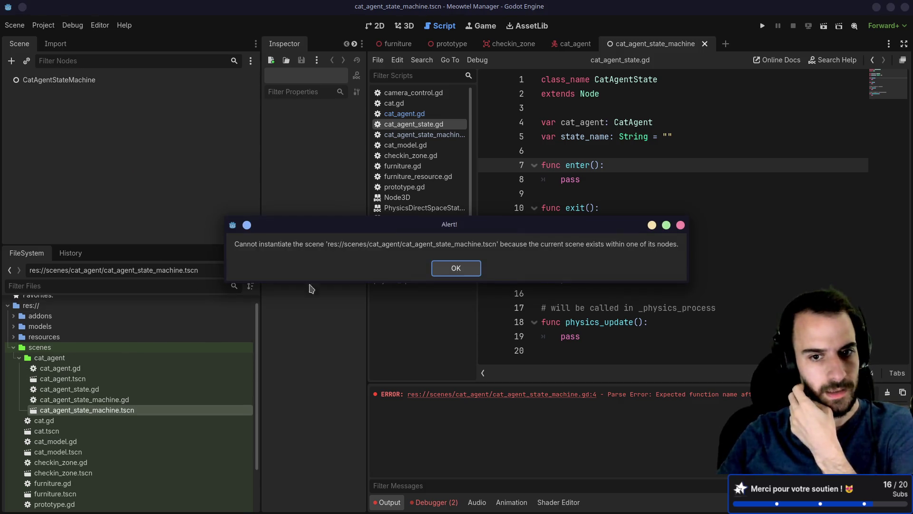
pyautogui.click(466, 269)
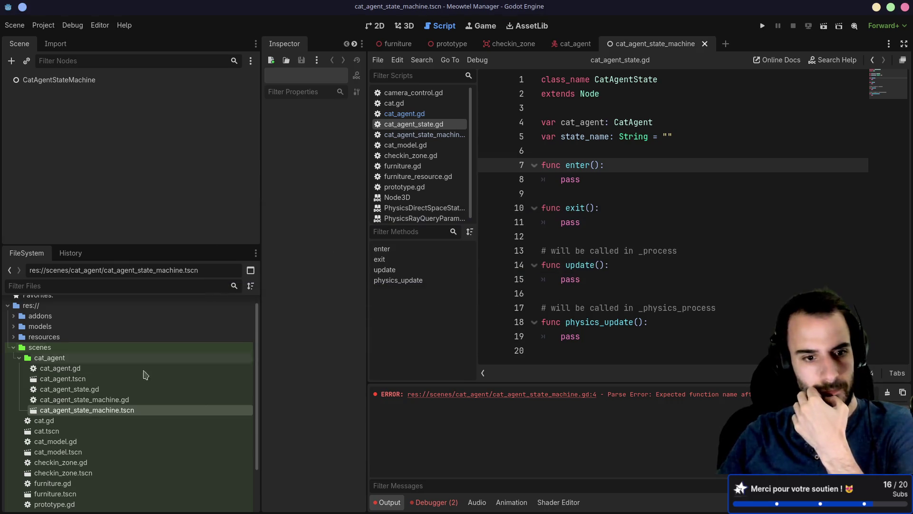
pyautogui.moveTo(113, 403)
pyautogui.mouseDown()
pyautogui.moveTo(81, 89)
pyautogui.moveTo(91, 81)
pyautogui.mouseUp()
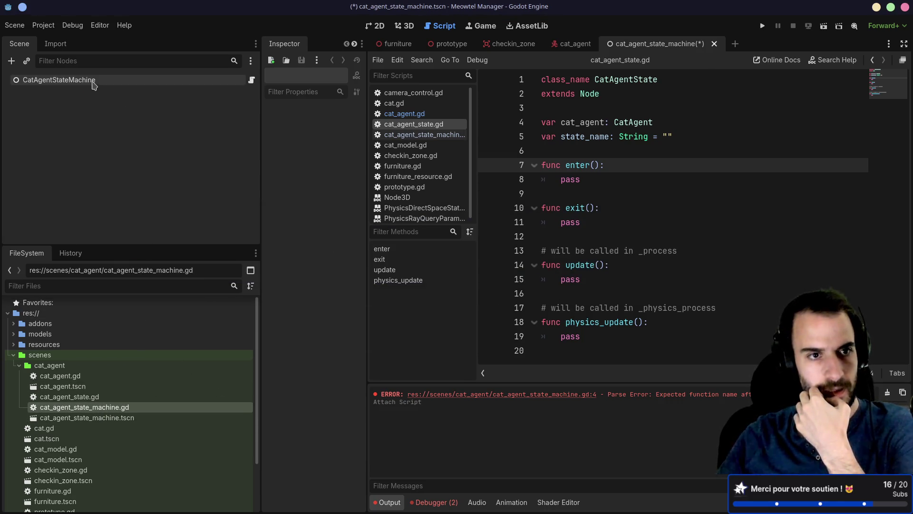
# Open cat_agent.tscn and instance cat_agent_state_machine.tscn under CatAgent.
pyautogui.doubleClick(84, 378)
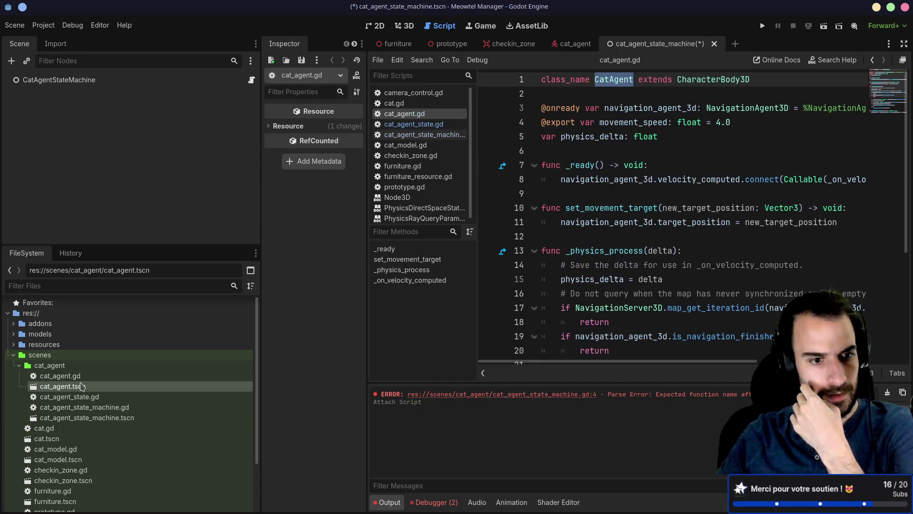
pyautogui.doubleClick(62, 386)
pyautogui.moveTo(90, 417)
pyautogui.mouseDown()
pyautogui.moveTo(159, 370)
pyautogui.moveTo(82, 79)
pyautogui.mouseUp()
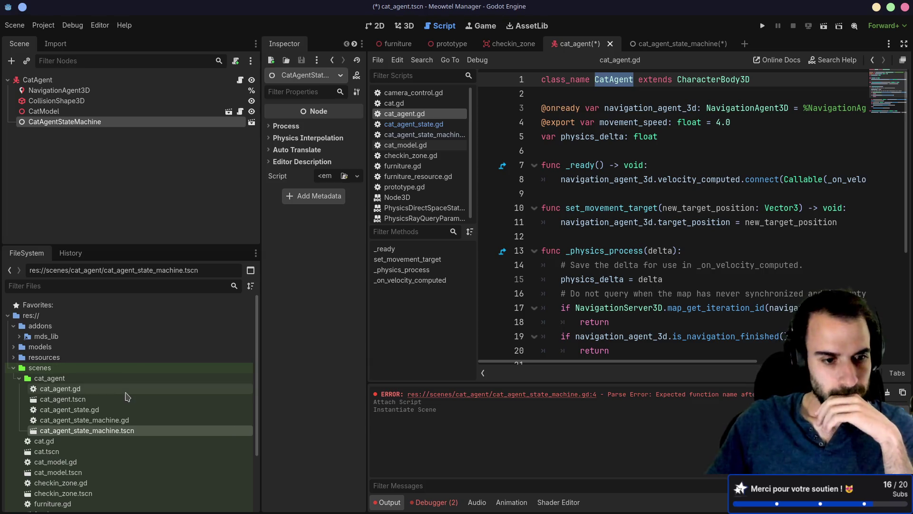
pyautogui.click(125, 421)
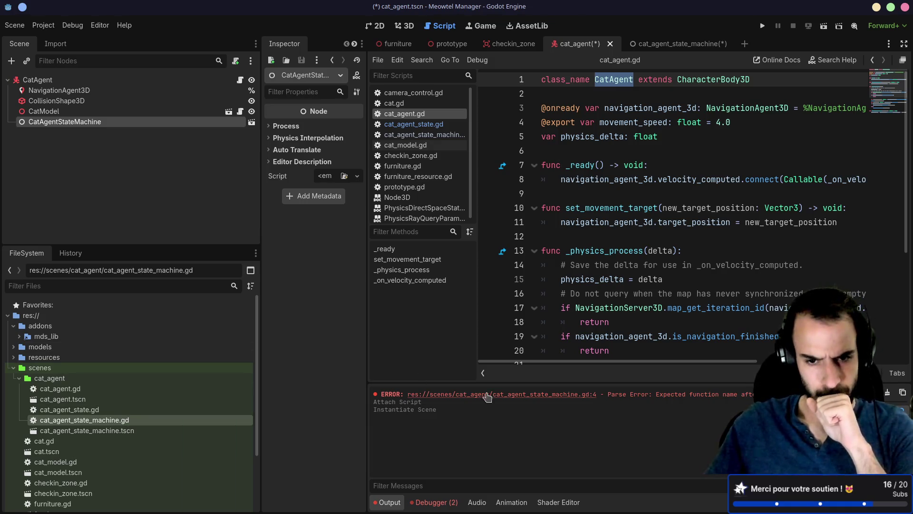
# Hide the script list and read through cat_agent.gd, highlighting its onready and export keywords.
pyautogui.click(483, 373)
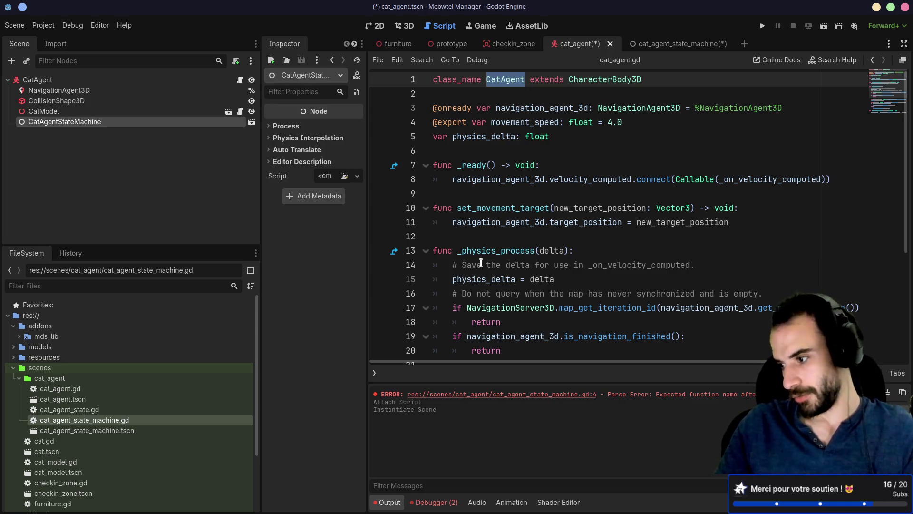
pyautogui.moveTo(489, 255)
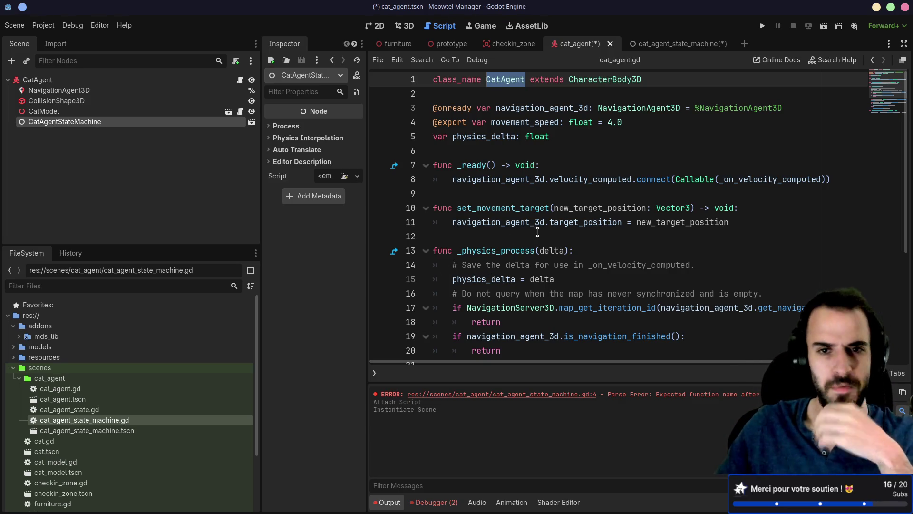
pyautogui.doubleClick(455, 108)
pyautogui.doubleClick(454, 122)
pyautogui.doubleClick(455, 109)
pyautogui.doubleClick(454, 123)
pyautogui.click(464, 151)
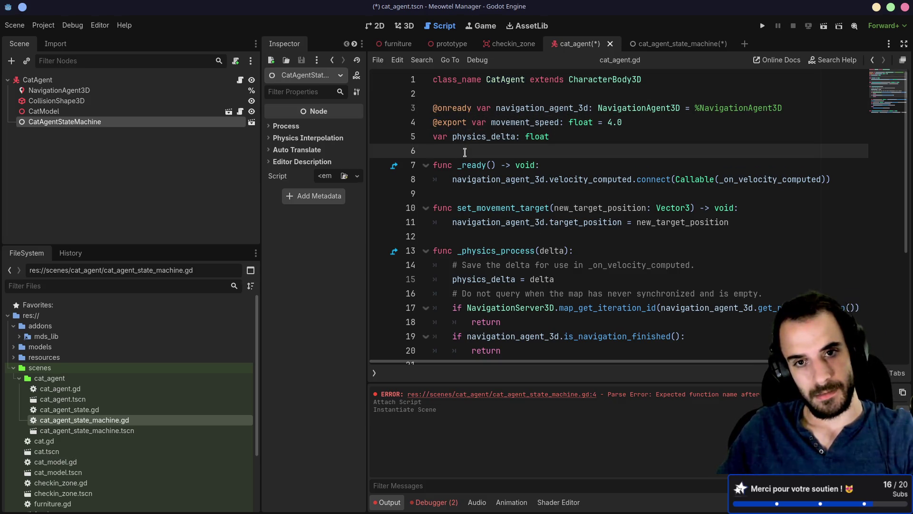
pyautogui.scroll(-4, 465, 153)
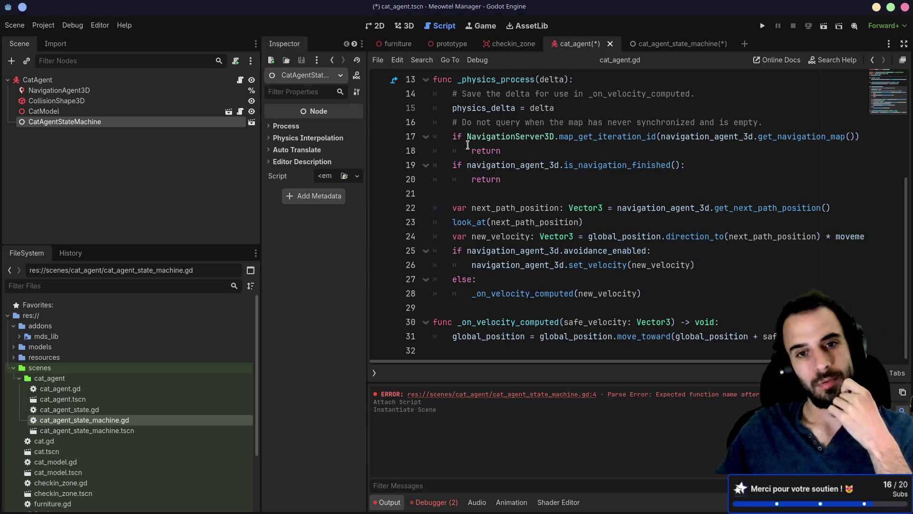
pyautogui.moveTo(468, 142)
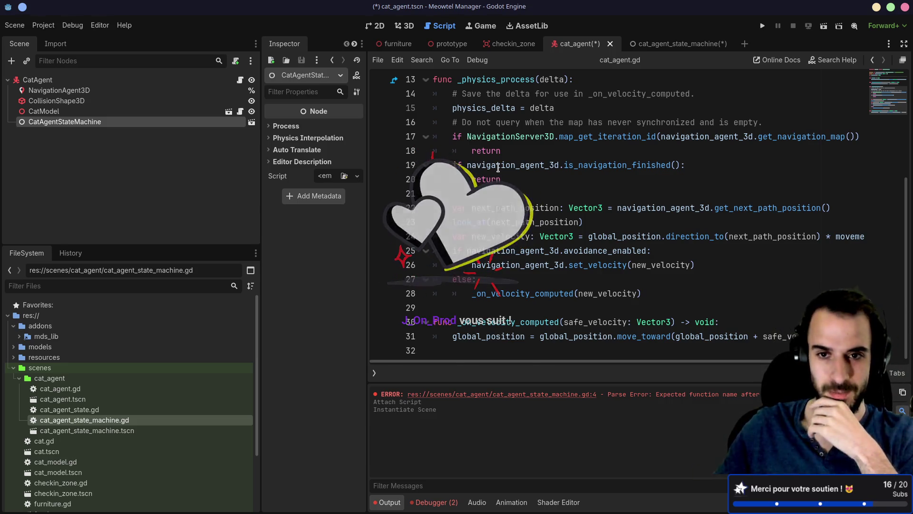
pyautogui.scroll(5, 476, 152)
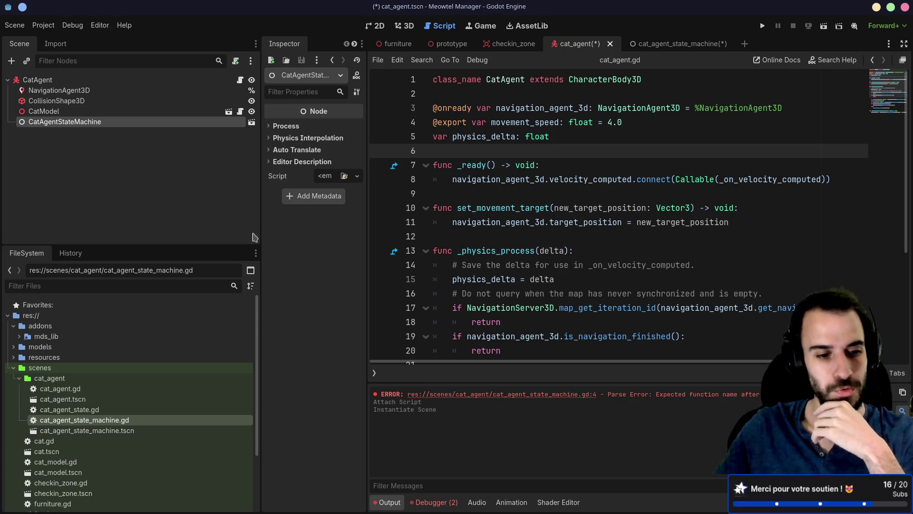
# Open cat_agent_state.gd from the FileSystem dock.
pyautogui.click(115, 431)
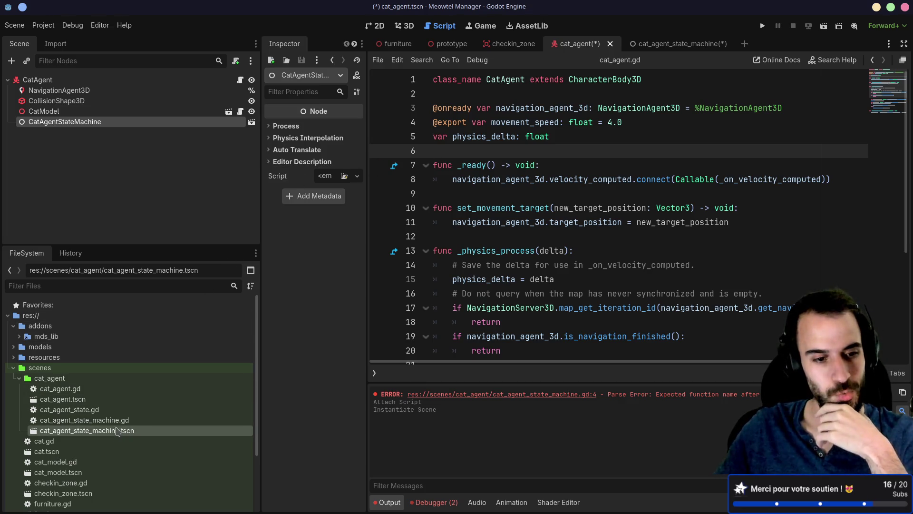
pyautogui.click(117, 411)
pyautogui.doubleClick(117, 411)
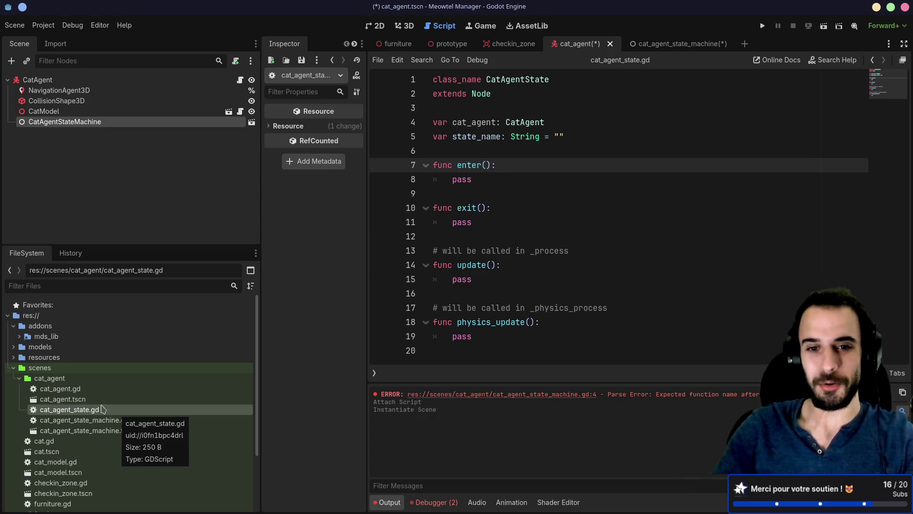
# Widen the Inspector, narrow the scene/file docks, and bring up the cat_agent folder's context menu.
pyautogui.moveTo(367, 206); pyautogui.dragTo(414, 207)
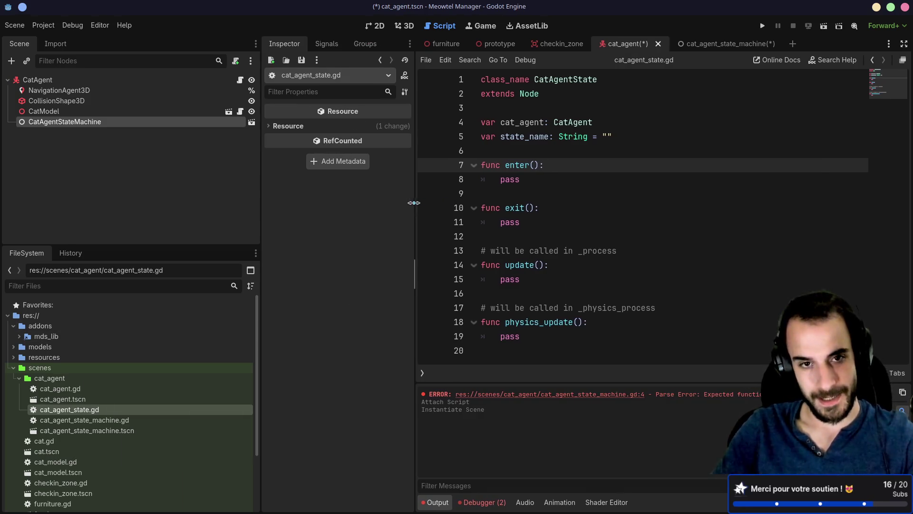
pyautogui.moveTo(261, 179); pyautogui.dragTo(235, 174)
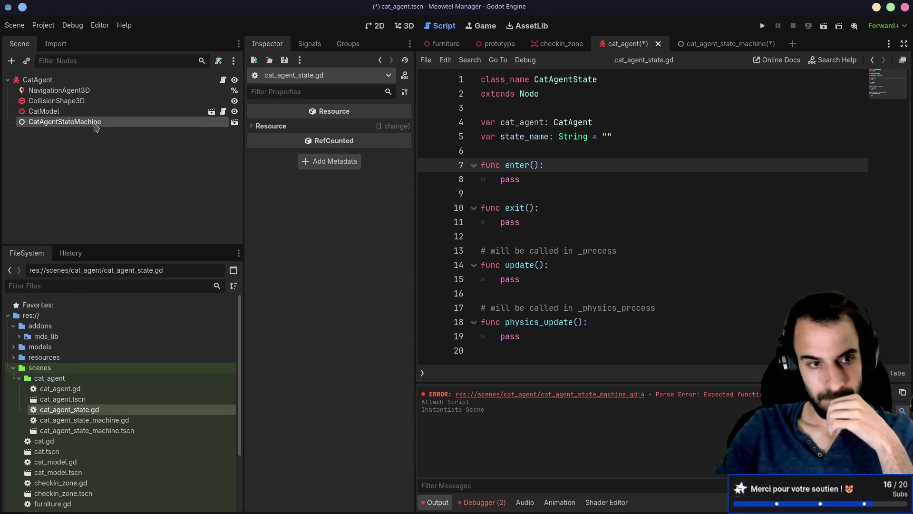
pyautogui.click(95, 379)
pyautogui.rightClick(97, 379)
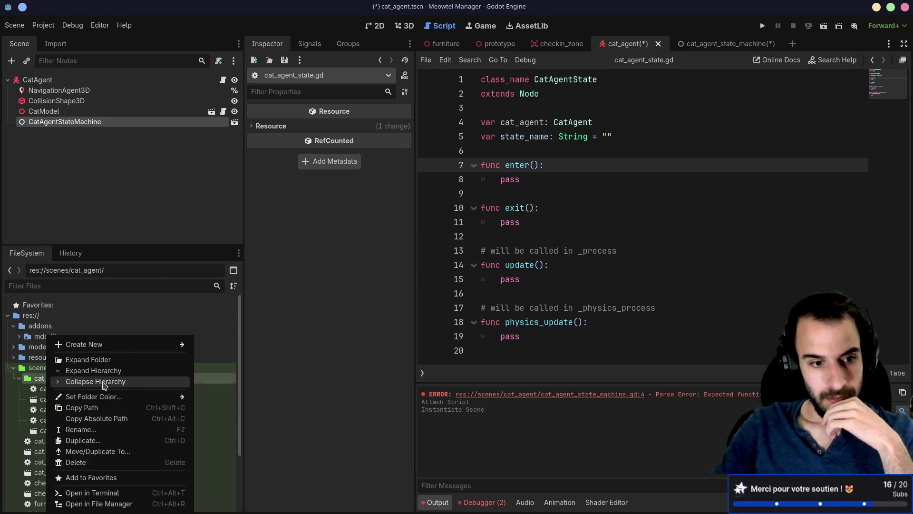
# Create a new scene named CheckinState in the cat_agent folder.
pyautogui.moveTo(130, 347)
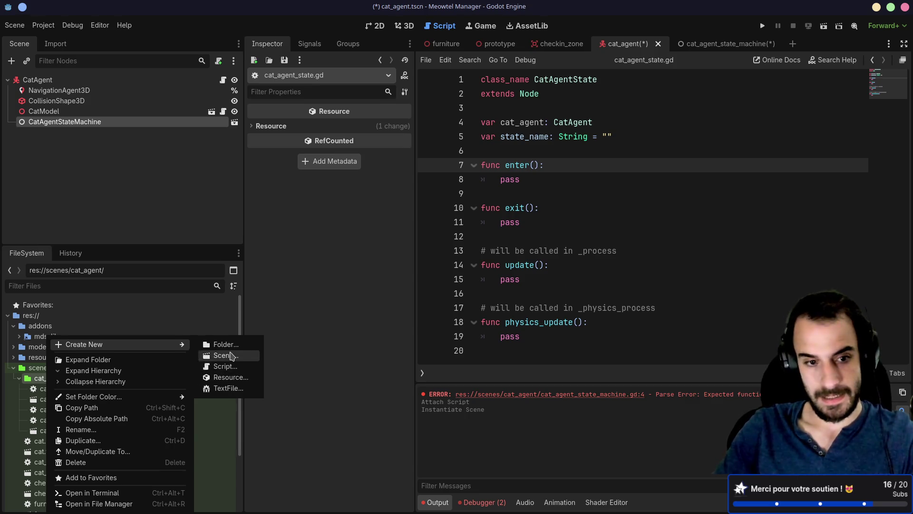
pyautogui.click(231, 356)
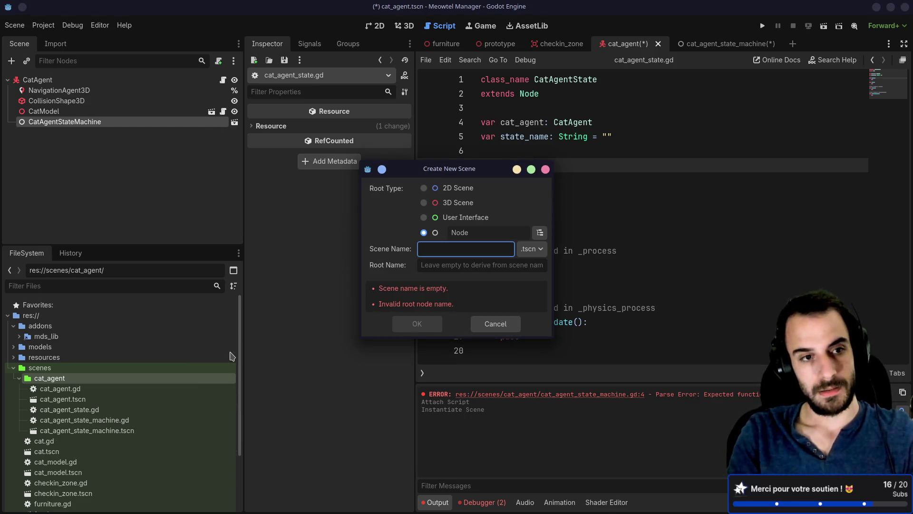
pyautogui.write('C')
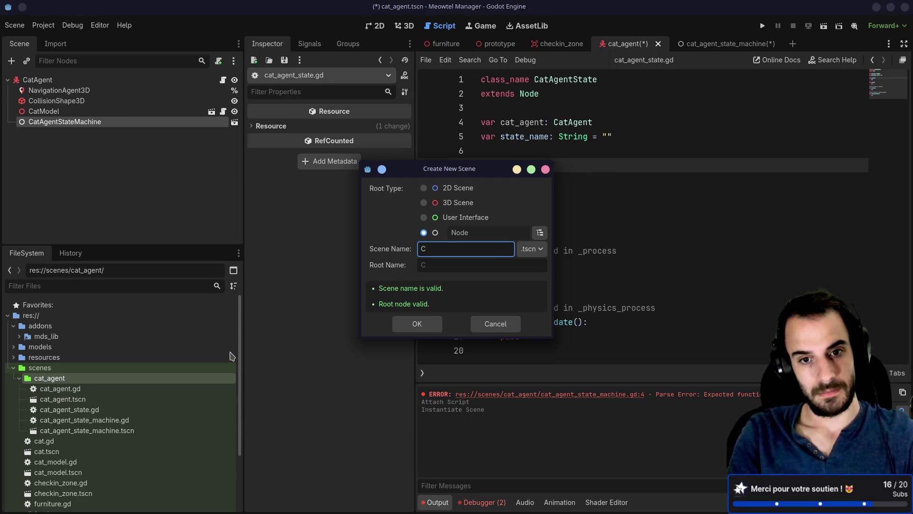
pyautogui.write('atAgentCheckin')
pyautogui.hotkey('ctrl', 'a')
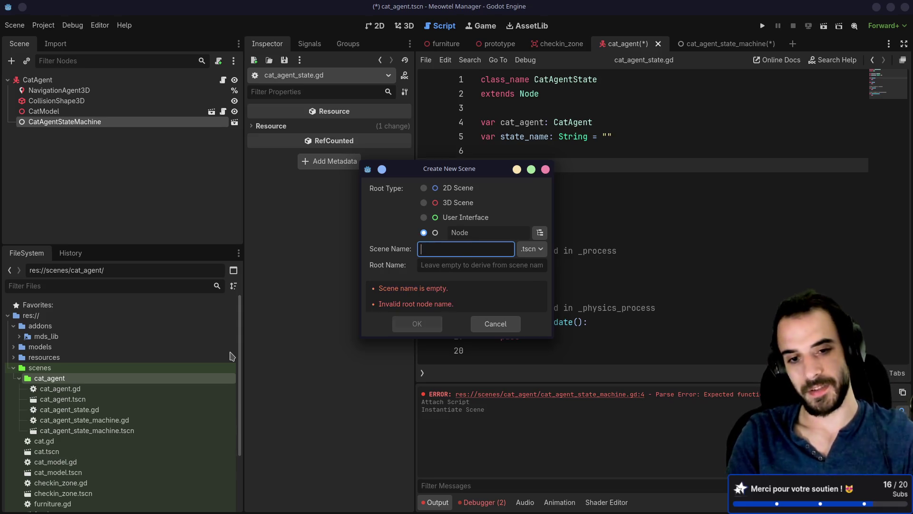
pyautogui.press('BackSpace')
pyautogui.write('CheckinState')
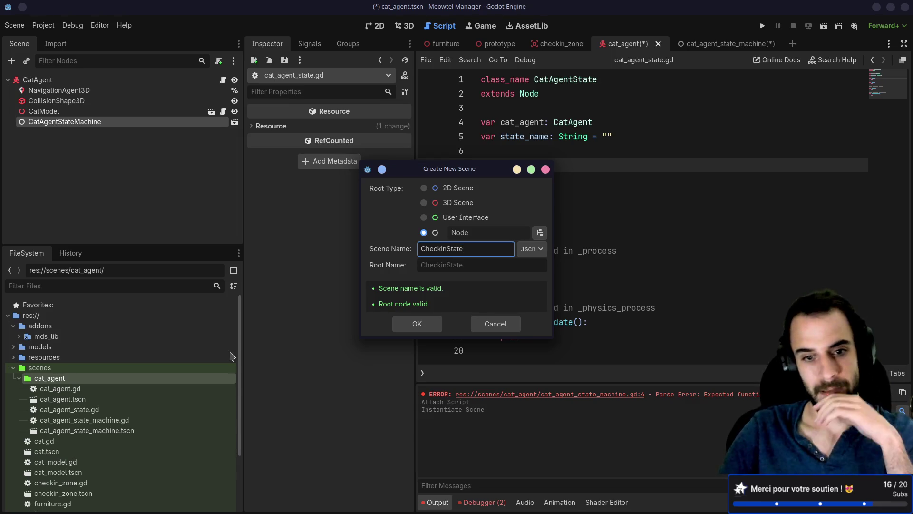
pyautogui.click(428, 324)
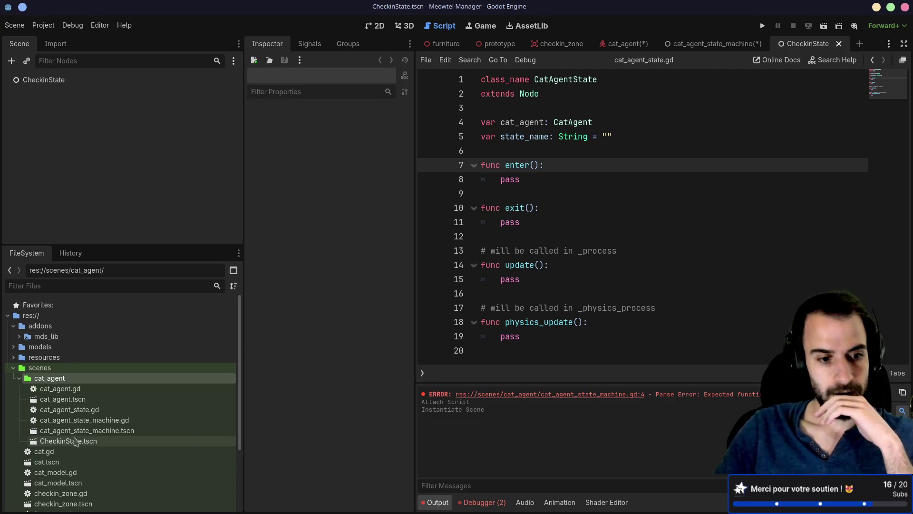
# Select the CheckinState root node and start attaching a script to it.
pyautogui.click(75, 441)
pyautogui.click(72, 79)
pyautogui.click(218, 60)
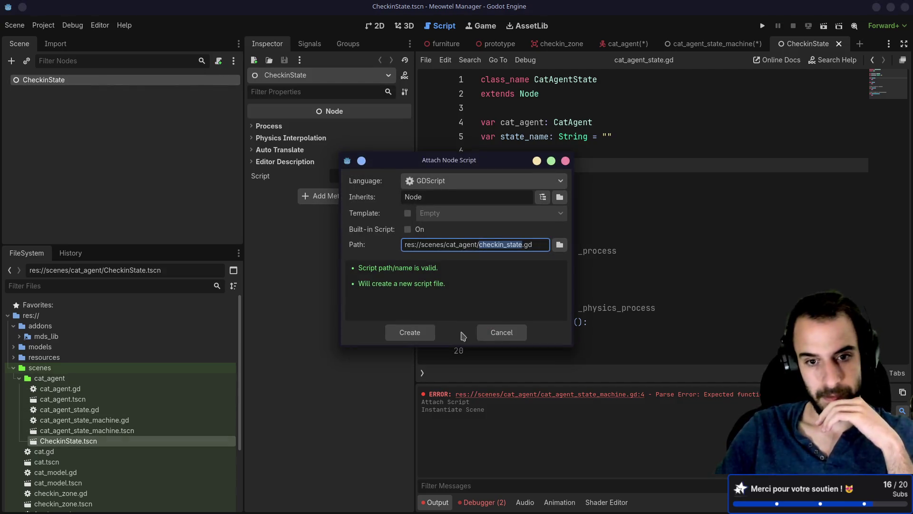
# Create checkin_state.gd, change its base class to CatAgentState, and save.
pyautogui.click(410, 332)
pyautogui.doubleClick(524, 80)
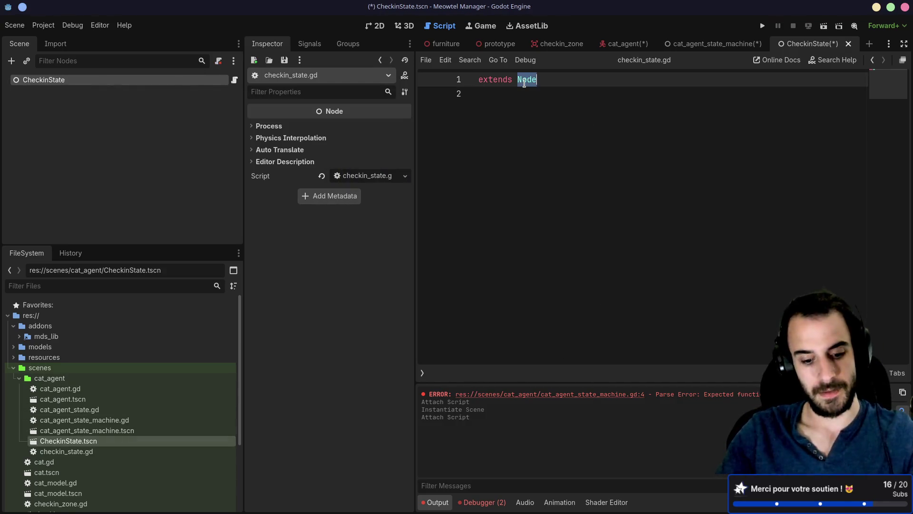
pyautogui.write('Cat')
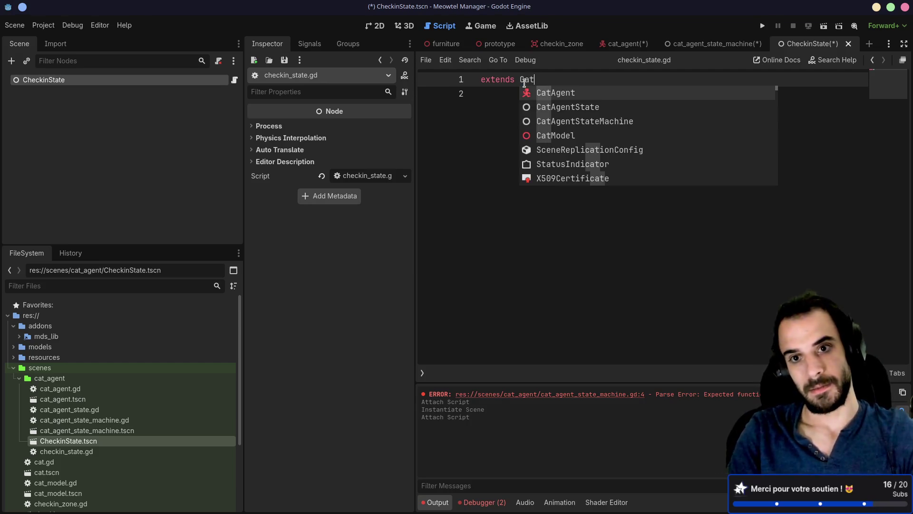
pyautogui.press('Down')
pyautogui.press('Return')
pyautogui.hotkey('ctrl', 's')
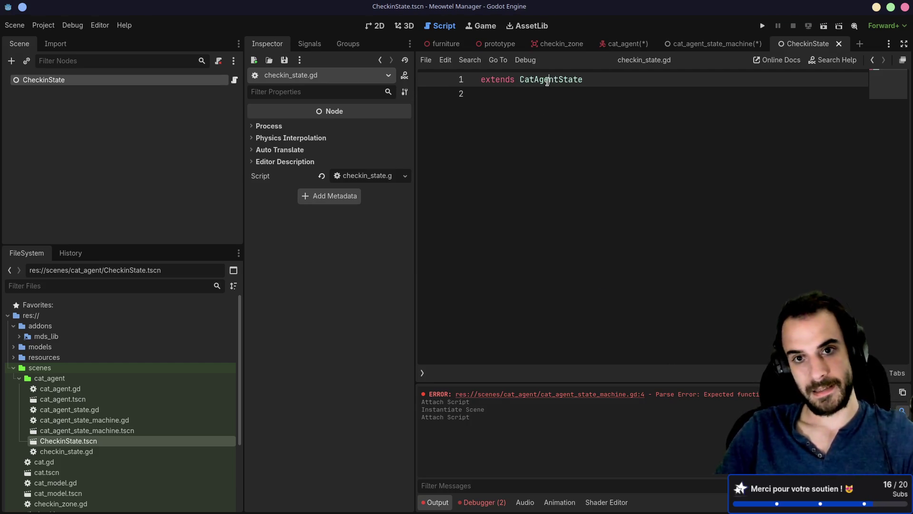
# Jump to the CatAgentState script and review its cat_agent and state_name variables.
pyautogui.keyDown('ctrl'); pyautogui.click(554, 80); pyautogui.keyUp('ctrl')
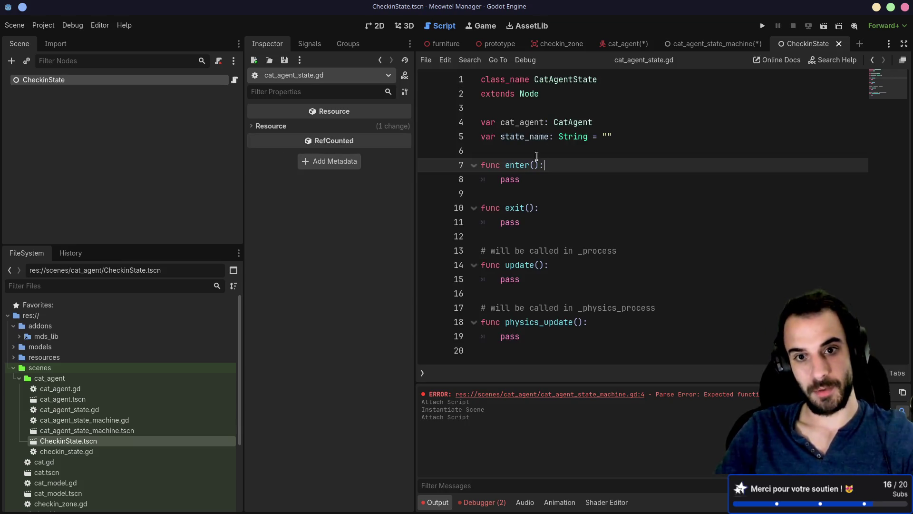
pyautogui.moveTo(500, 122); pyautogui.dragTo(594, 123)
pyautogui.click(527, 160)
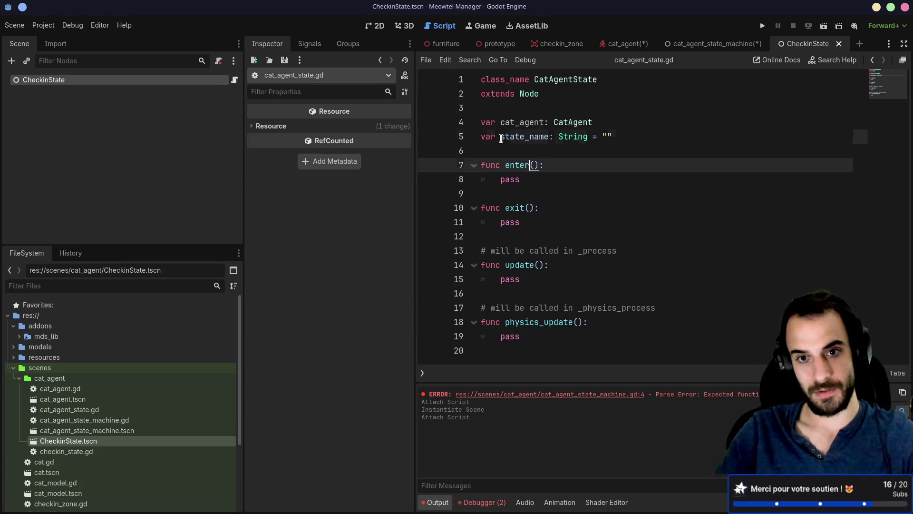
pyautogui.moveTo(500, 137); pyautogui.dragTo(573, 152)
pyautogui.press('Up')
pyautogui.press('Up')
pyautogui.press('Up')
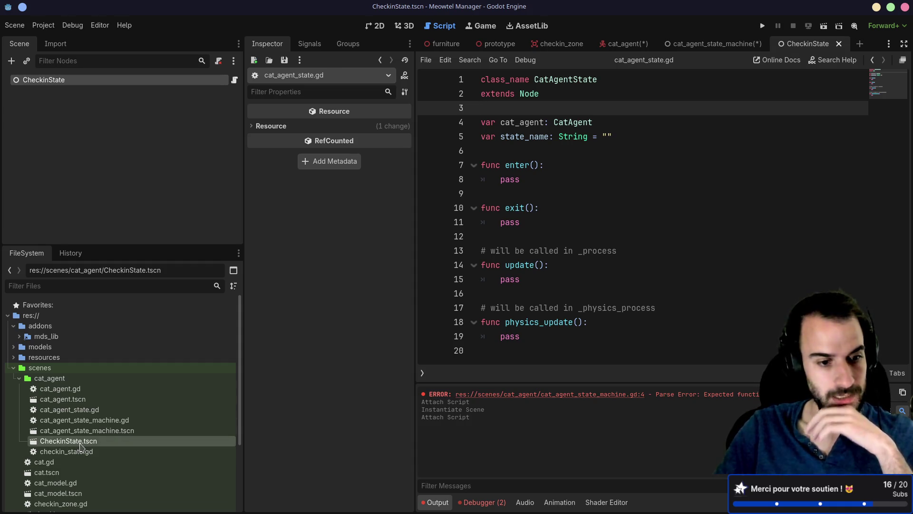
# Rename the CheckinState scene file to checkin_state.tscn.
pyautogui.press('F2')
pyautogui.write('chce')
pyautogui.press('BackSpace')
pyautogui.press('BackSpace')
pyautogui.press('BackSpace')
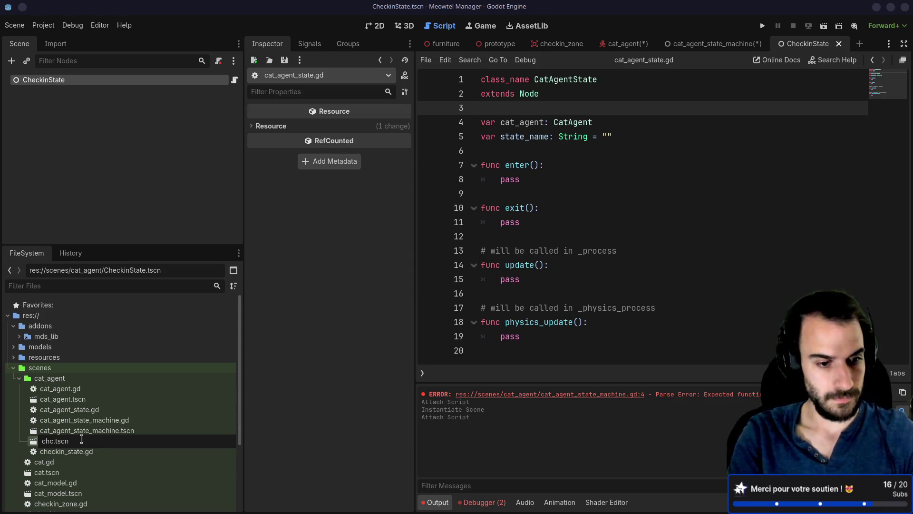
pyautogui.write('checkin_sta')
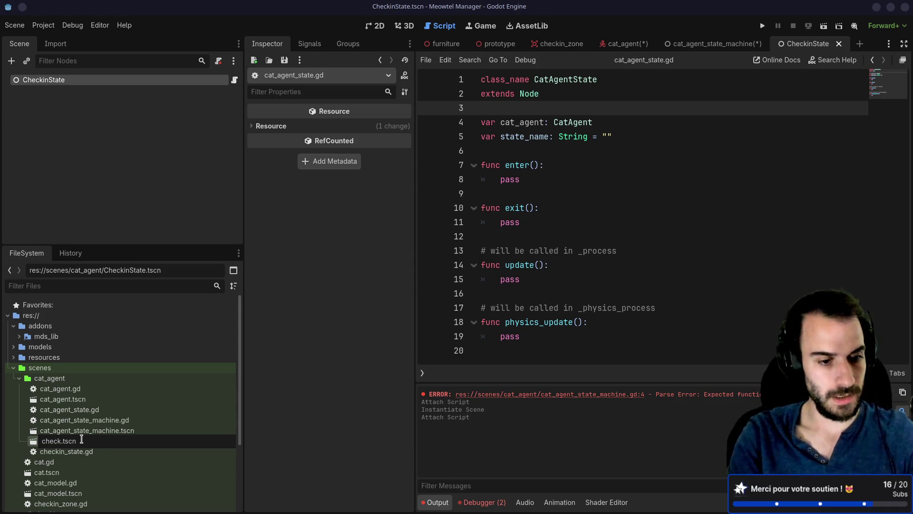
pyautogui.write('te')
pyautogui.press('Return')
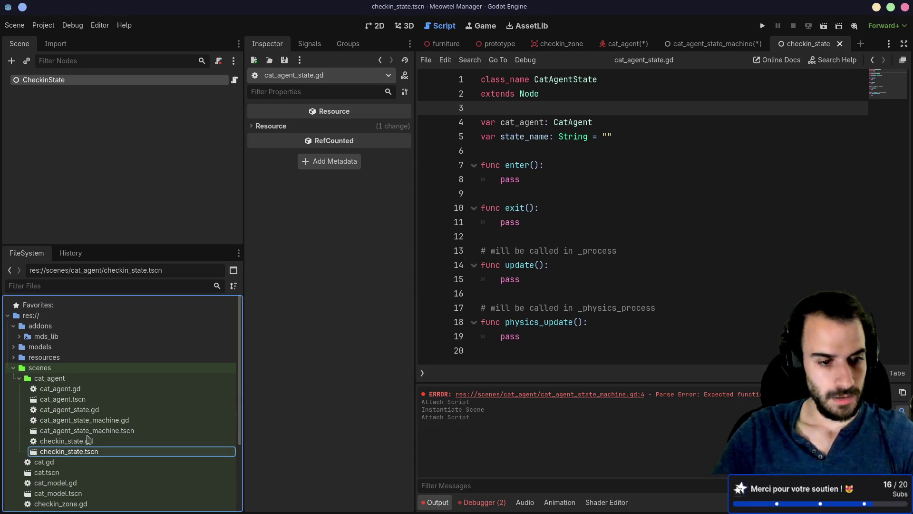
# Close the furniture and prototype scene tabs.
pyautogui.click(440, 45)
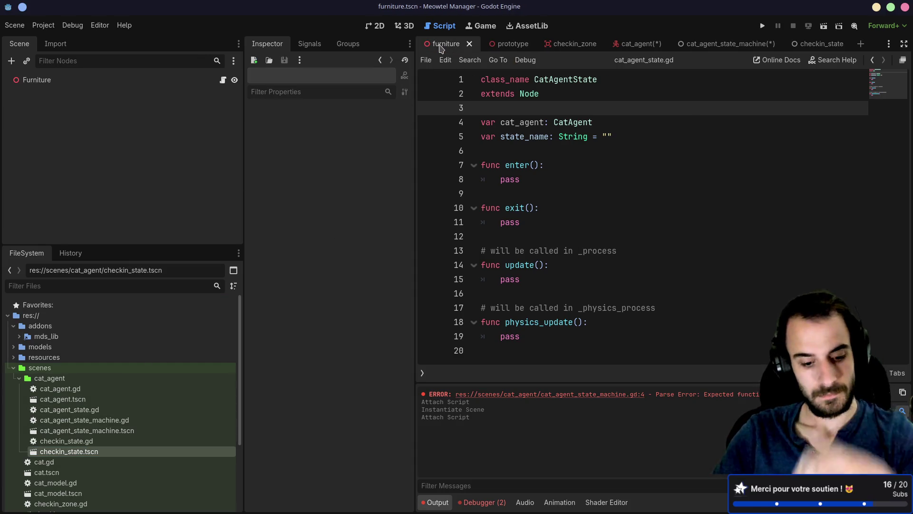
pyautogui.hotkey('ctrl', 'shift', 'w')
pyautogui.hotkey('ctrl', 'shift', 'w')
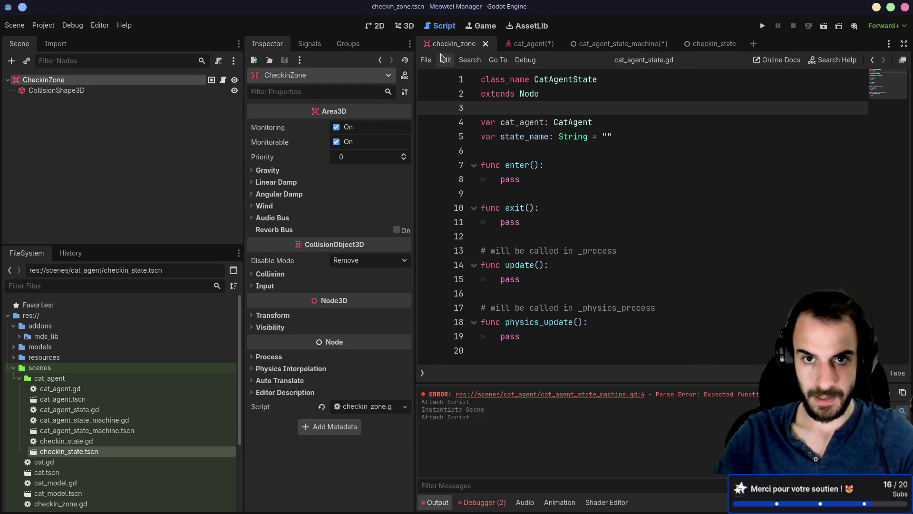
pyautogui.hotkey('ctrl', 'shift', 'w')
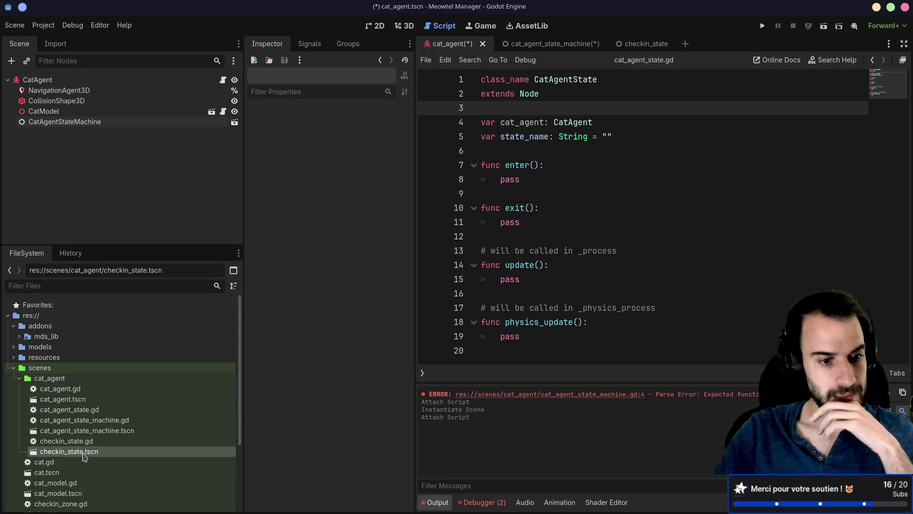
# Instance checkin_state.tscn under CatAgentStateMachine and save the cat_agent scene.
pyautogui.moveTo(84, 456)
pyautogui.mouseDown()
pyautogui.moveTo(116, 143)
pyautogui.moveTo(109, 124)
pyautogui.mouseUp()
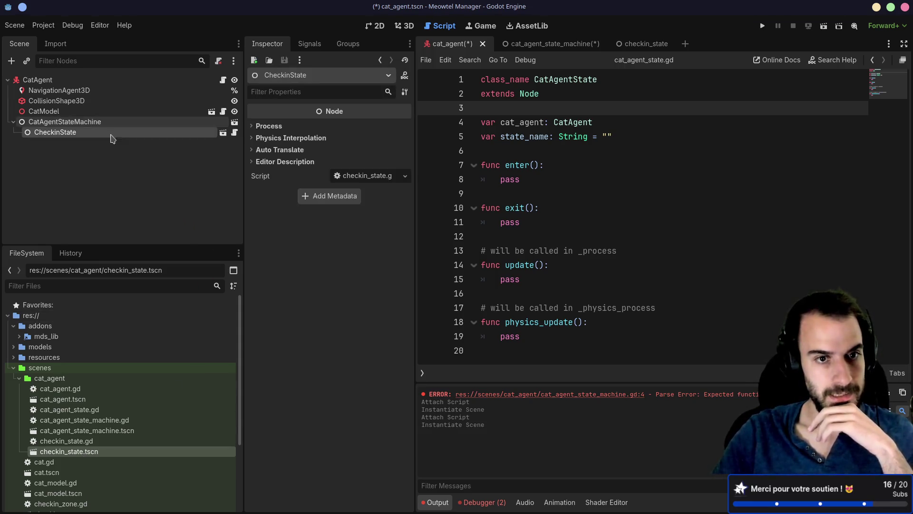
pyautogui.click(109, 152)
pyautogui.click(106, 122)
pyautogui.click(78, 132)
pyautogui.click(86, 123)
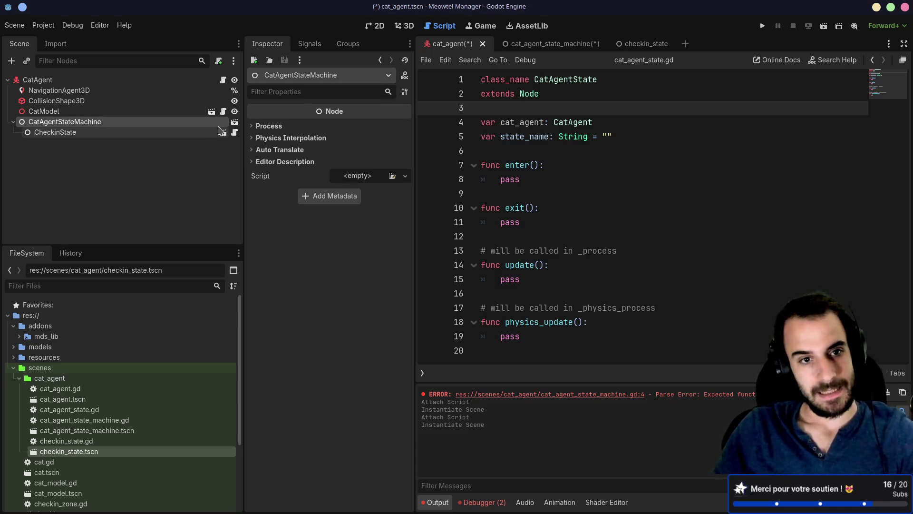
pyautogui.hotkey('ctrl', 's')
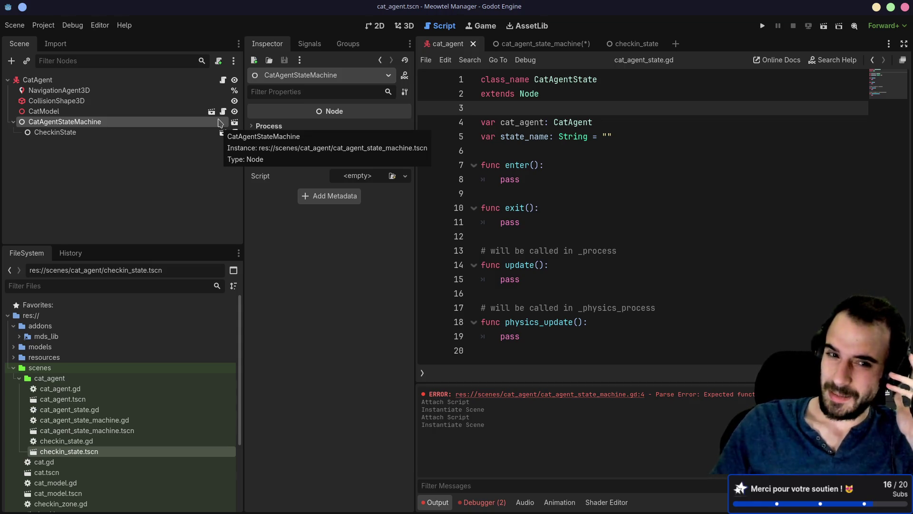
# Narrow the side panels and begin attaching a script to CatAgentStateMachine.
pyautogui.moveTo(244, 111); pyautogui.dragTo(220, 122)
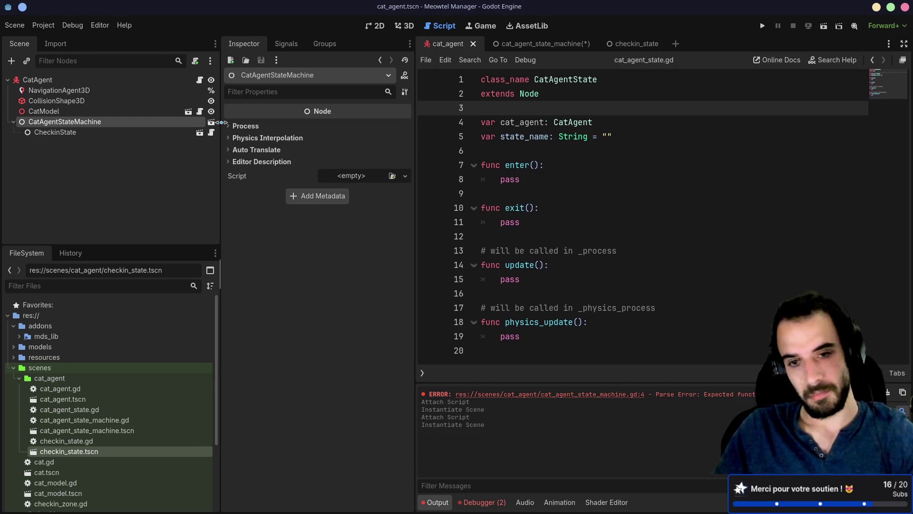
pyautogui.click(101, 134)
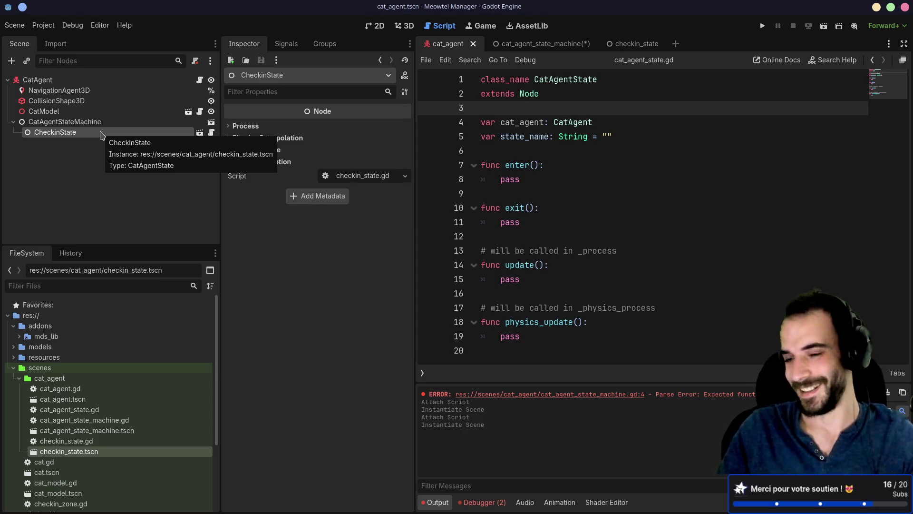
pyautogui.click(117, 122)
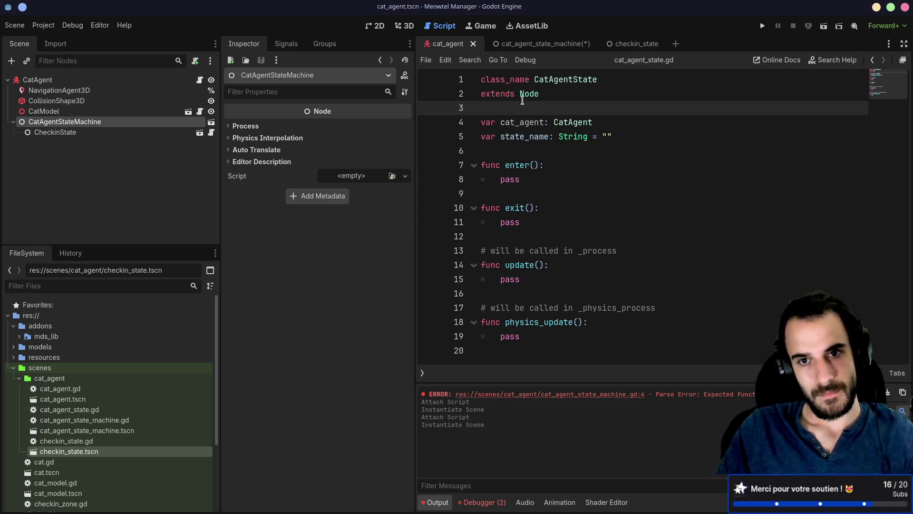
pyautogui.rightClick(148, 129)
pyautogui.click(81, 198)
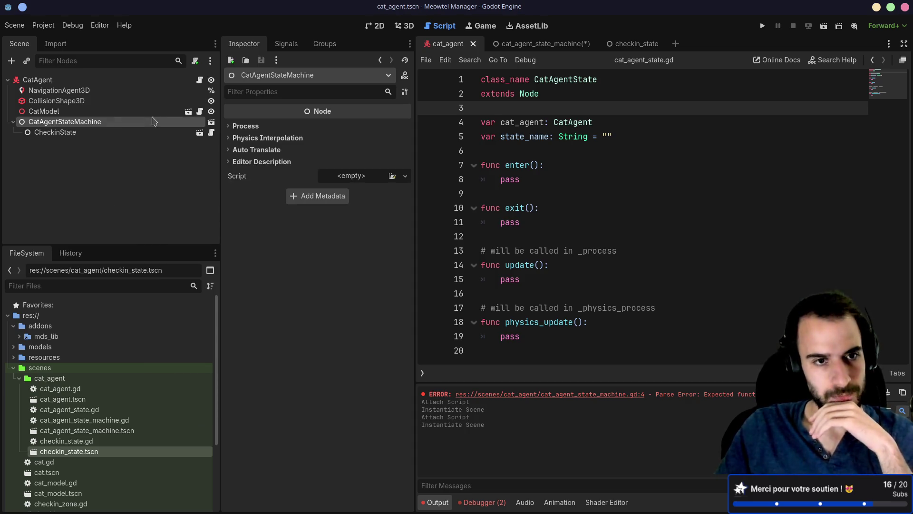
pyautogui.click(195, 61)
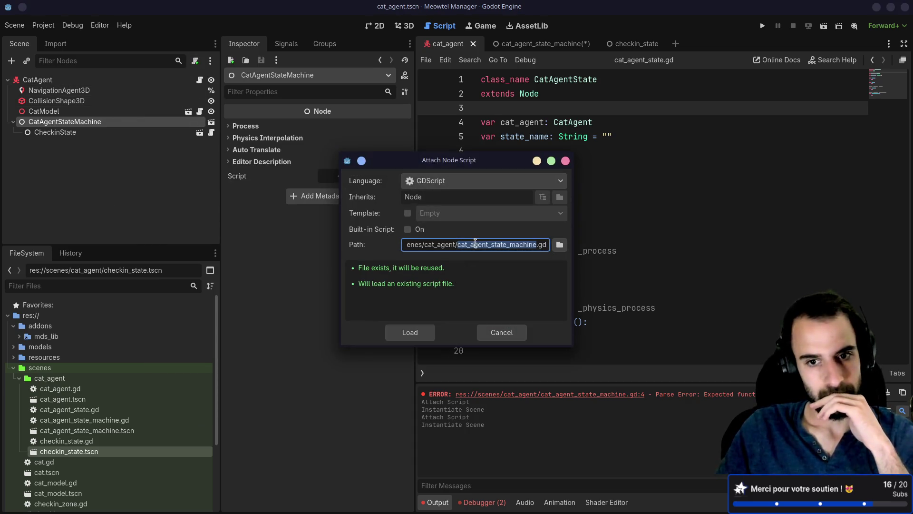
# Load cat_agent_state_machine.gd onto the node and save the cat_agent_state_machine scene.
pyautogui.click(410, 332)
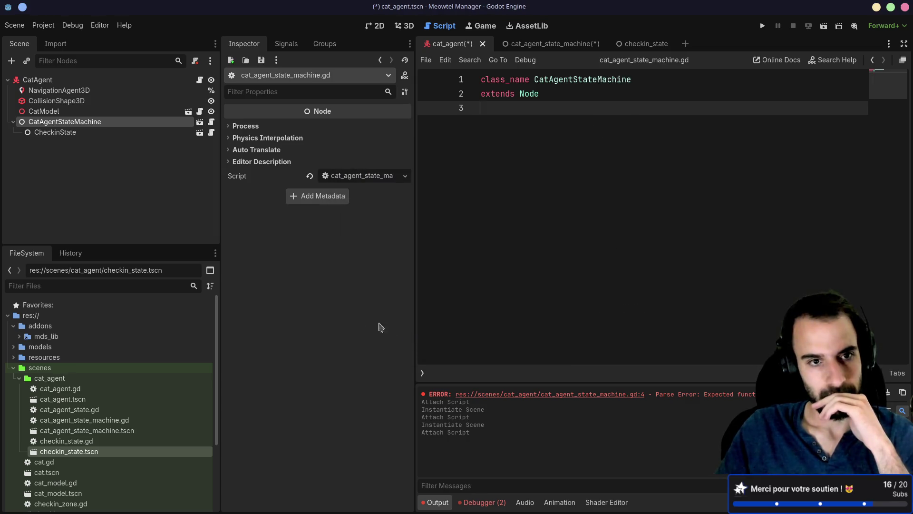
pyautogui.doubleClick(95, 430)
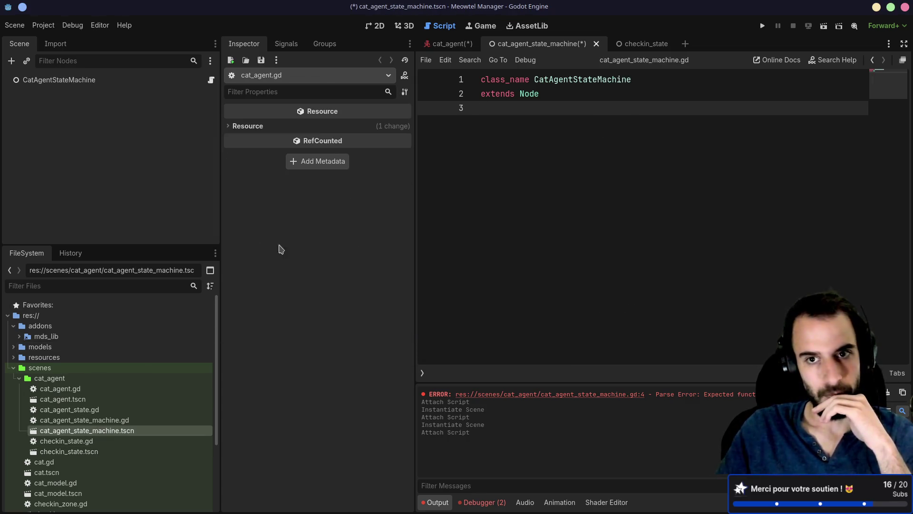
pyautogui.hotkey('ctrl', 's')
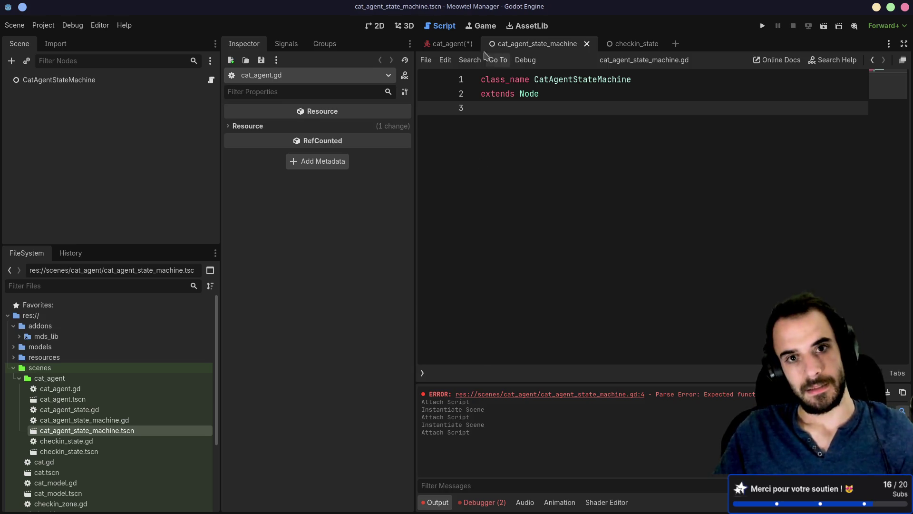
# Back in cat_agent, open CheckinState's script and jump to the CatAgentState base script.
pyautogui.click(442, 44)
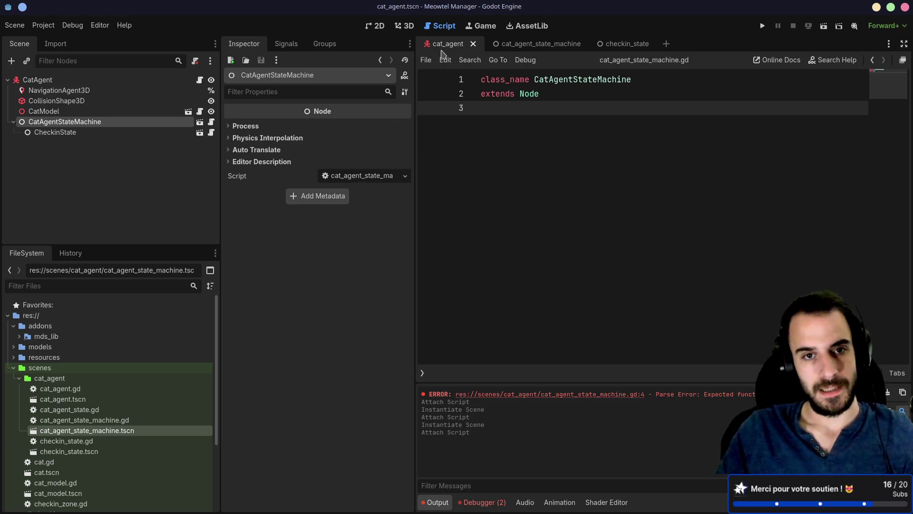
pyautogui.click(87, 133)
pyautogui.click(87, 125)
pyautogui.click(87, 134)
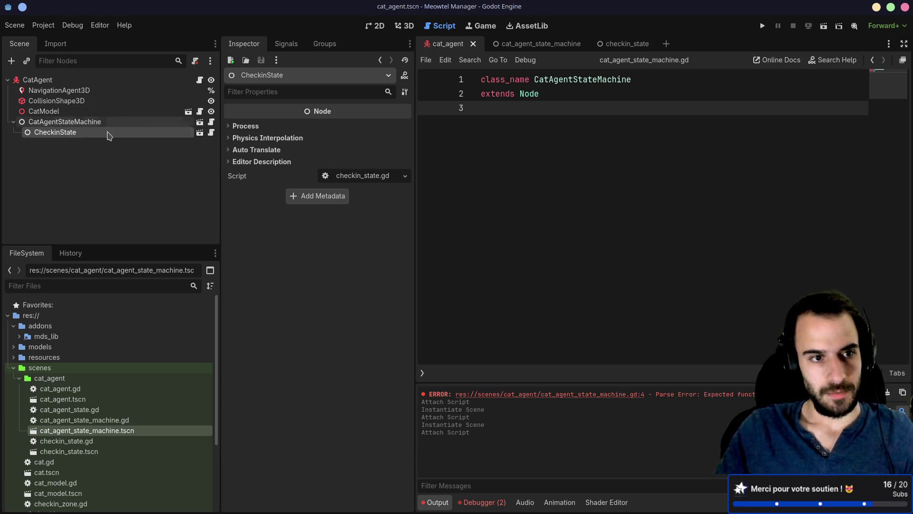
pyautogui.click(211, 133)
pyautogui.keyDown('ctrl'); pyautogui.click(552, 87); pyautogui.keyUp('ctrl')
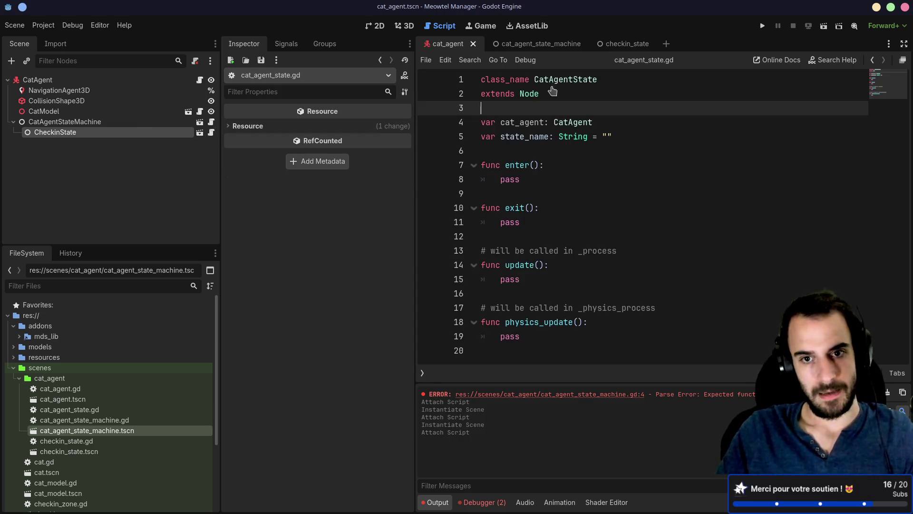
pyautogui.click(483, 123)
pyautogui.write('@export')
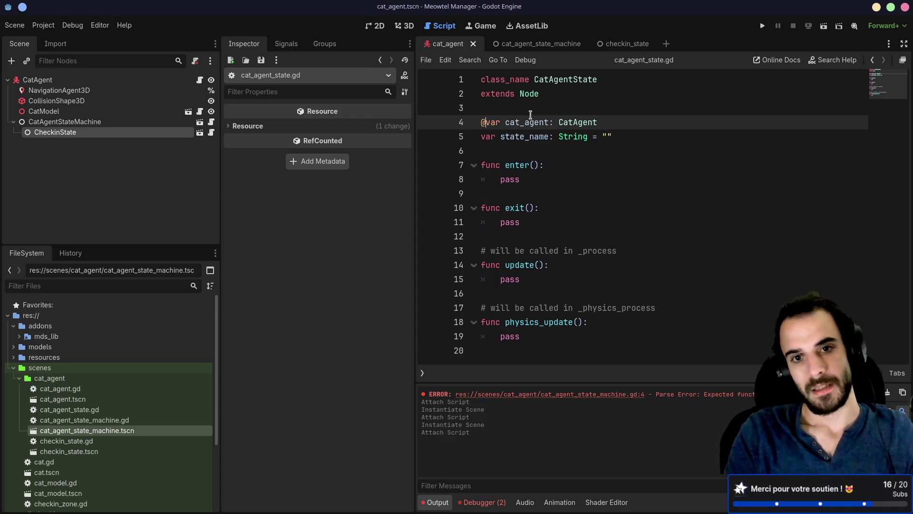
pyautogui.press('Escape')
pyautogui.press('Down')
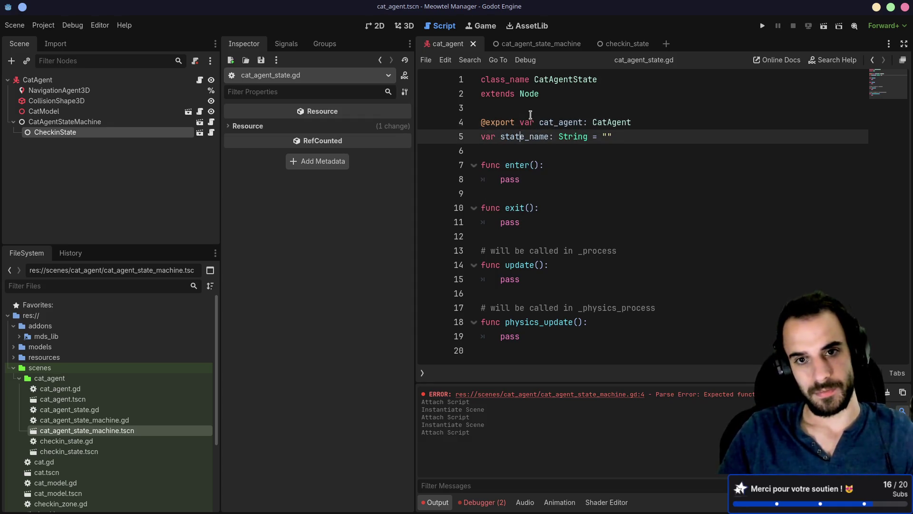
pyautogui.press('Left')
pyautogui.press('Left')
pyautogui.press('Left')
pyautogui.write('@export')
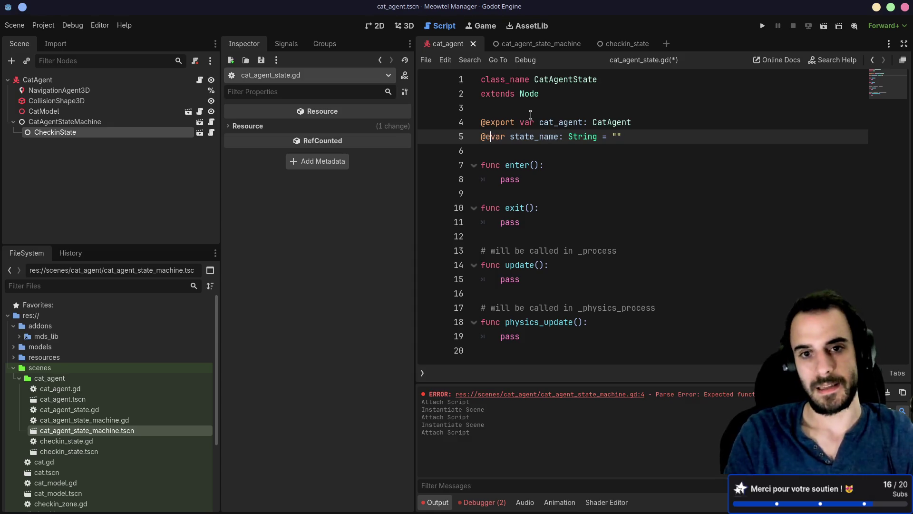
pyautogui.hotkey('ctrl', 's')
pyautogui.click(536, 113)
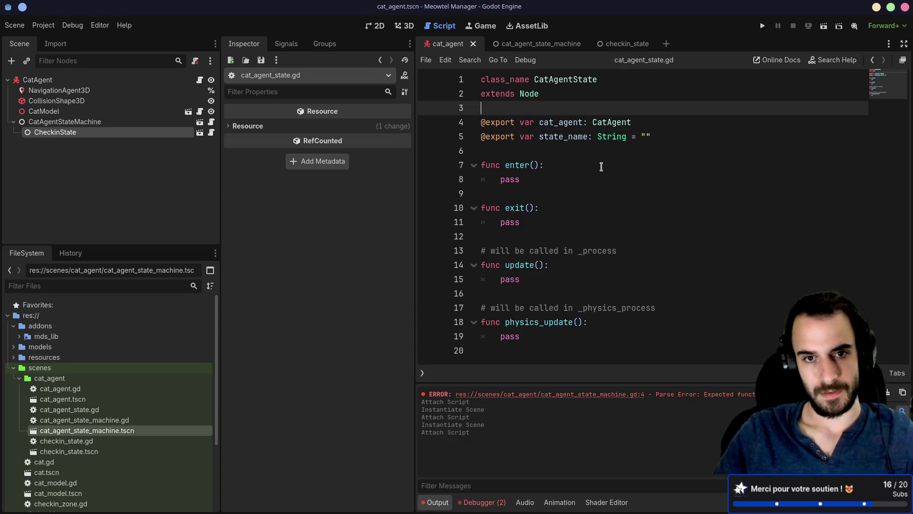
# Link CheckinState's Cat Agent to the CatAgent node, set State Name to checkin, and save.
pyautogui.click(132, 135)
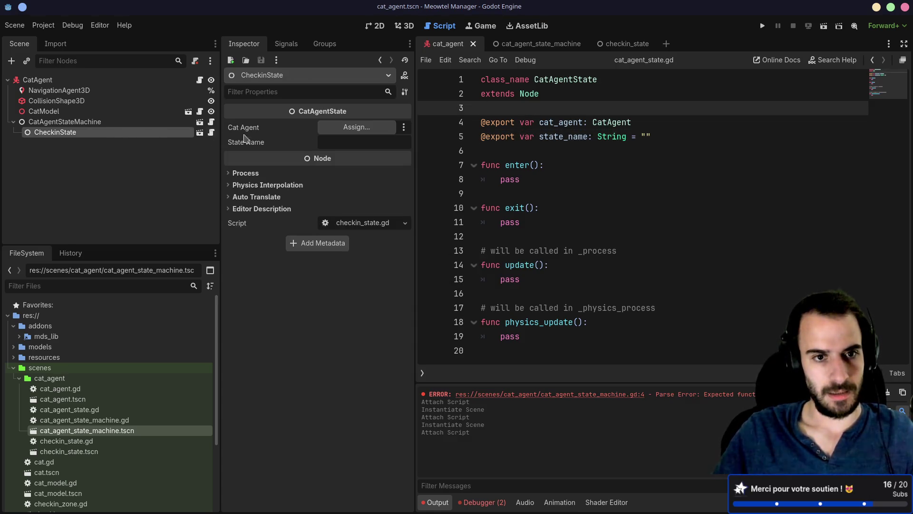
pyautogui.moveTo(40, 80); pyautogui.dragTo(344, 126)
pyautogui.click(342, 140)
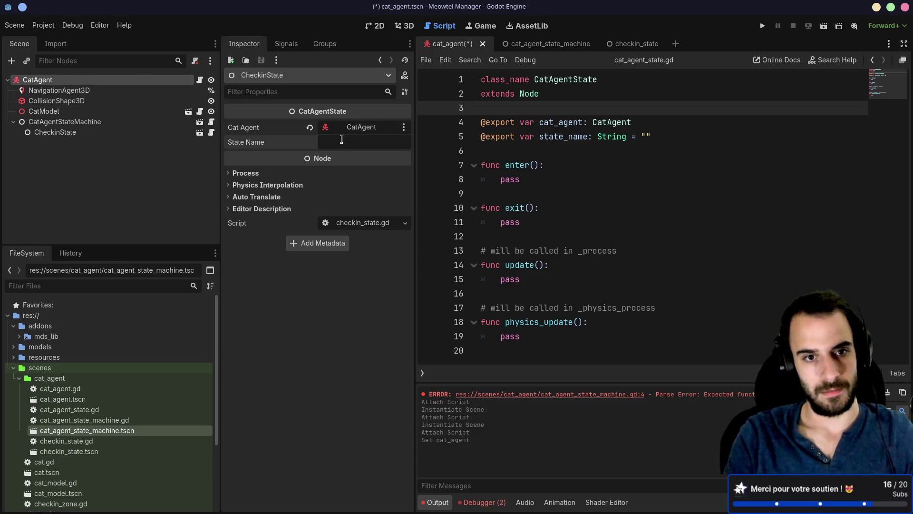
pyautogui.write('check')
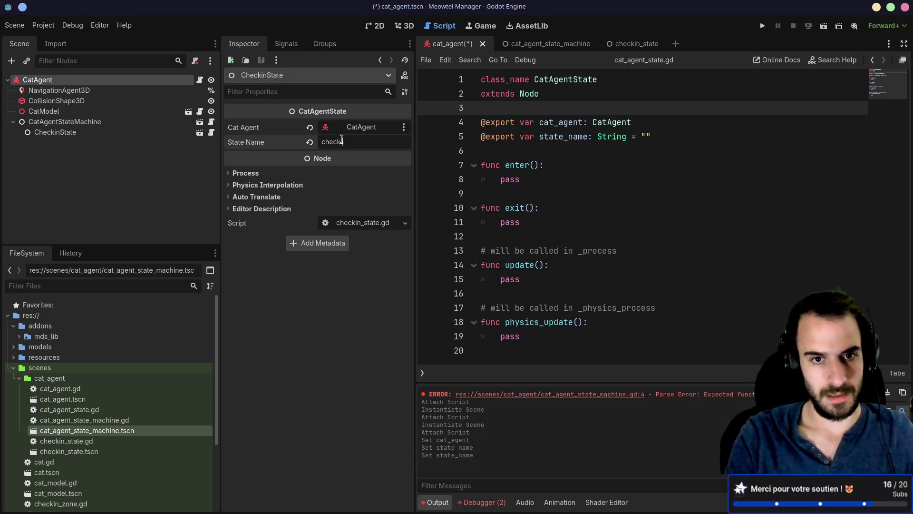
pyautogui.click(86, 133)
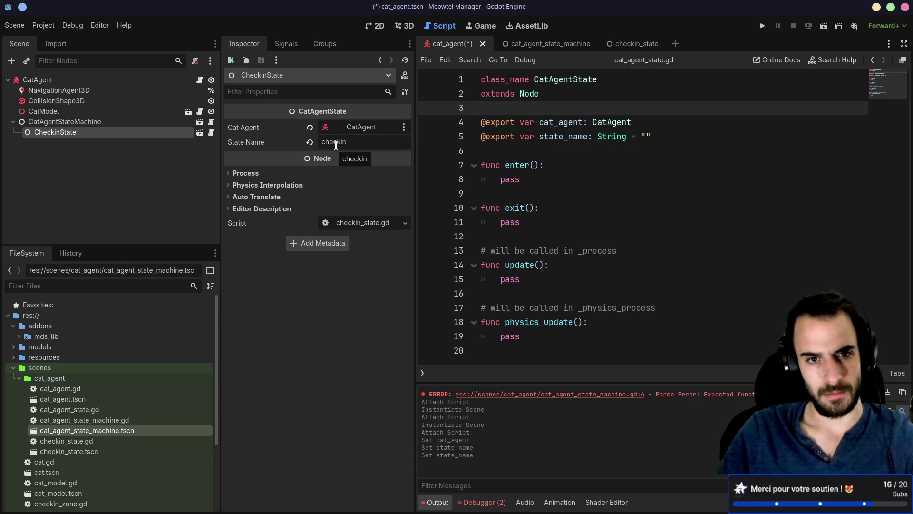
pyautogui.hotkey('ctrl', 's')
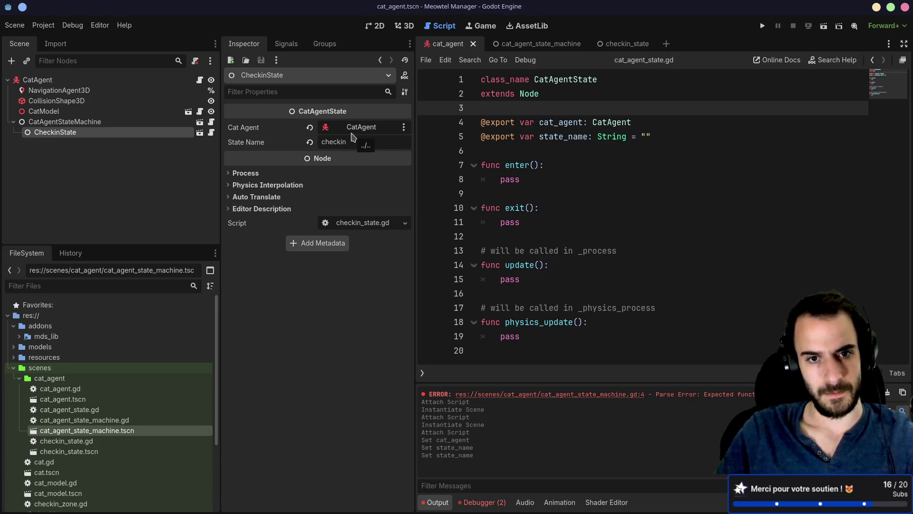
# Highlight the two exported declarations, then reselect CheckinState and CatAgentStateMachine in the tree.
pyautogui.moveTo(672, 138); pyautogui.dragTo(672, 119)
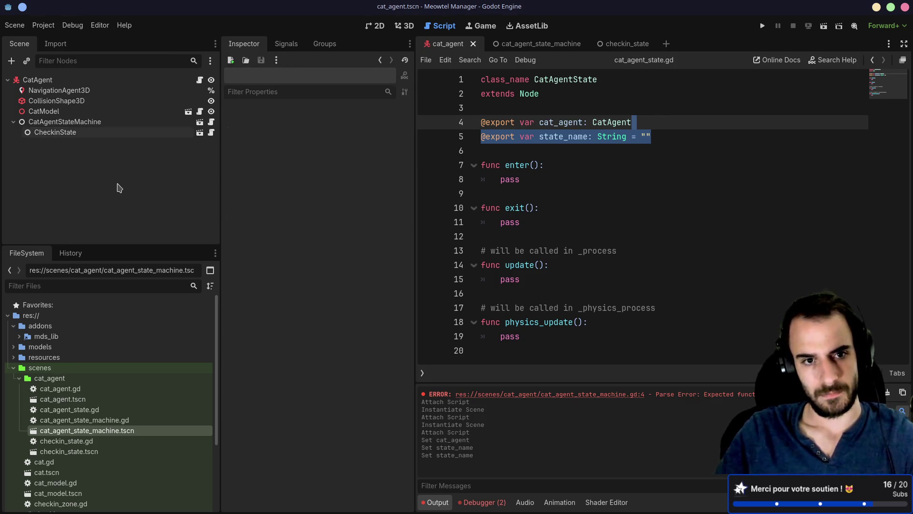
pyautogui.click(107, 123)
pyautogui.moveTo(105, 132)
pyautogui.mouseDown()
pyautogui.moveTo(105, 123)
pyautogui.moveTo(105, 132)
pyautogui.mouseUp()
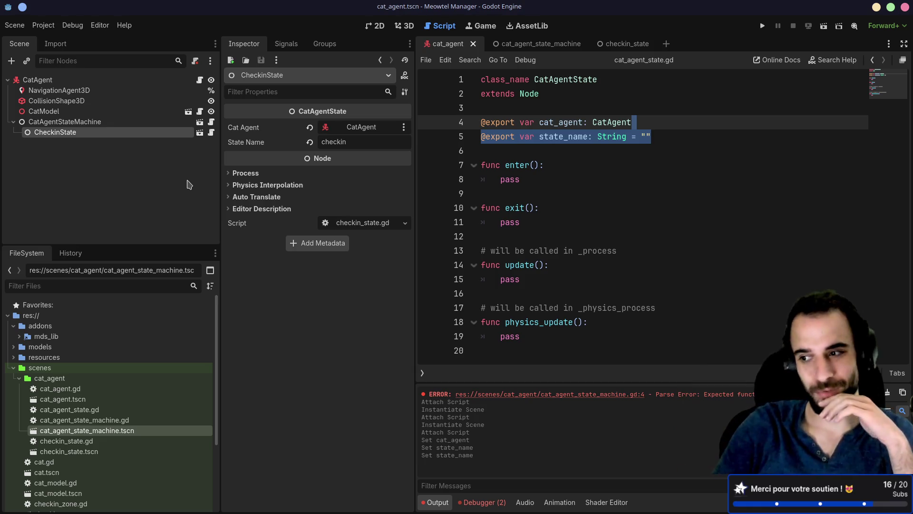
pyautogui.click(93, 122)
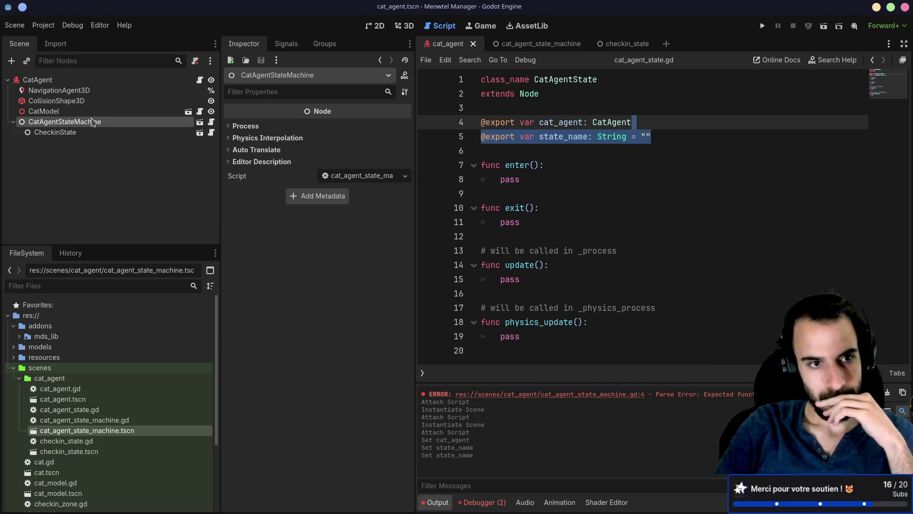
# Add an empty _ready() -> void function containing pass to cat_agent_state_machine.gd.
pyautogui.click(212, 122)
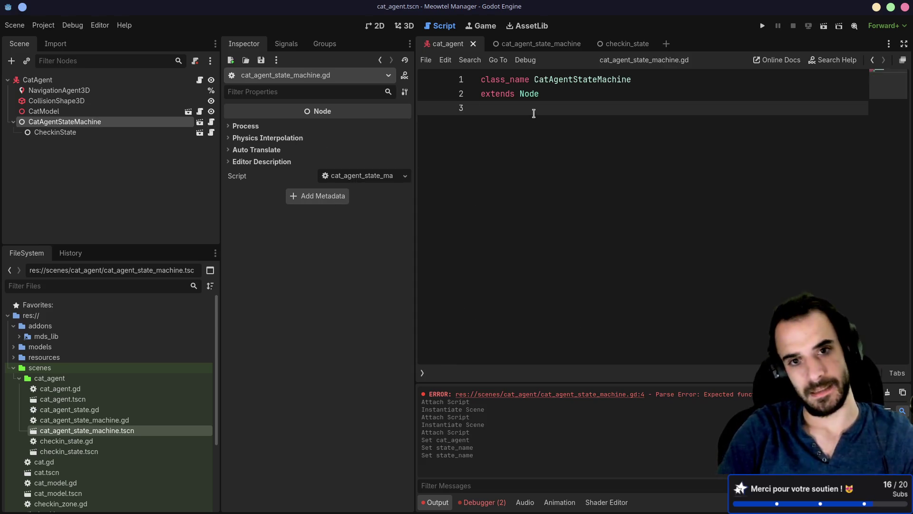
pyautogui.press('Return')
pyautogui.write('func _re')
pyautogui.press('Return')
pyautogui.press('Return')
pyautogui.write('pass')
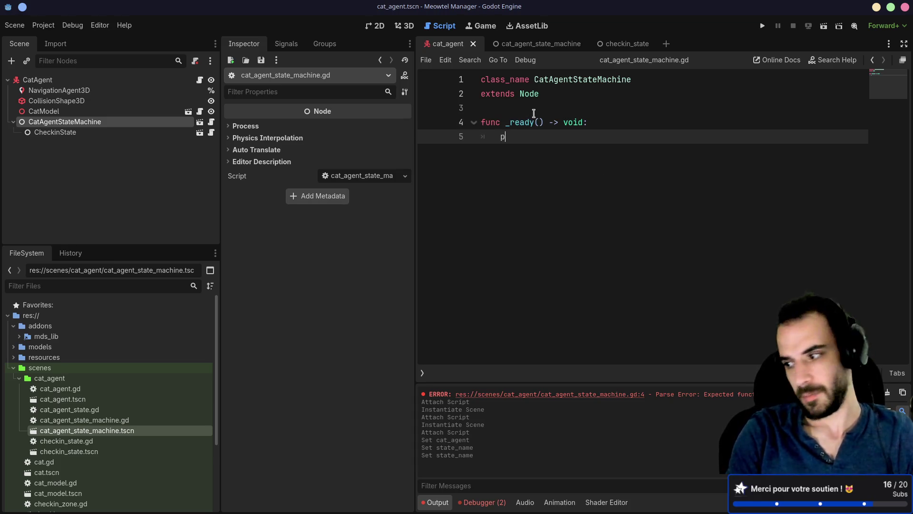
# Declare var current_state: CatAgentState above _ready and save the script.
pyautogui.click(518, 105)
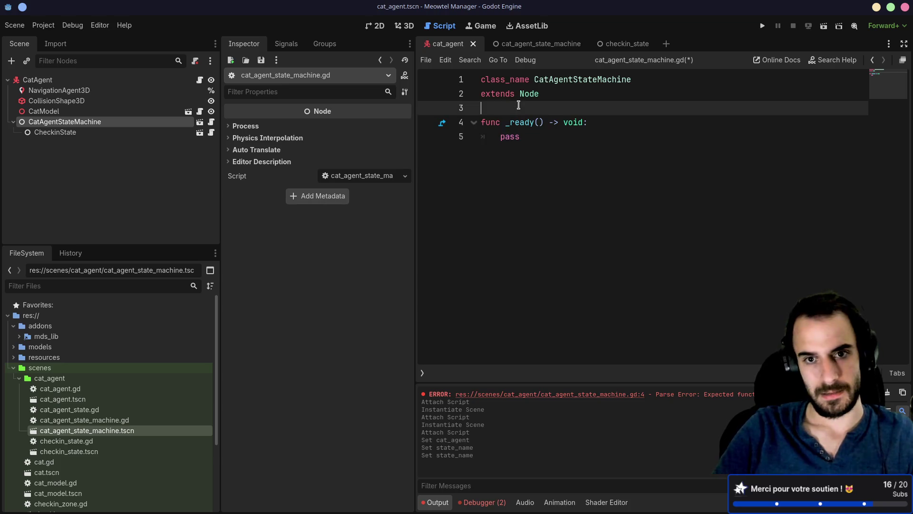
pyautogui.press('Return')
pyautogui.press('Return')
pyautogui.press('Up')
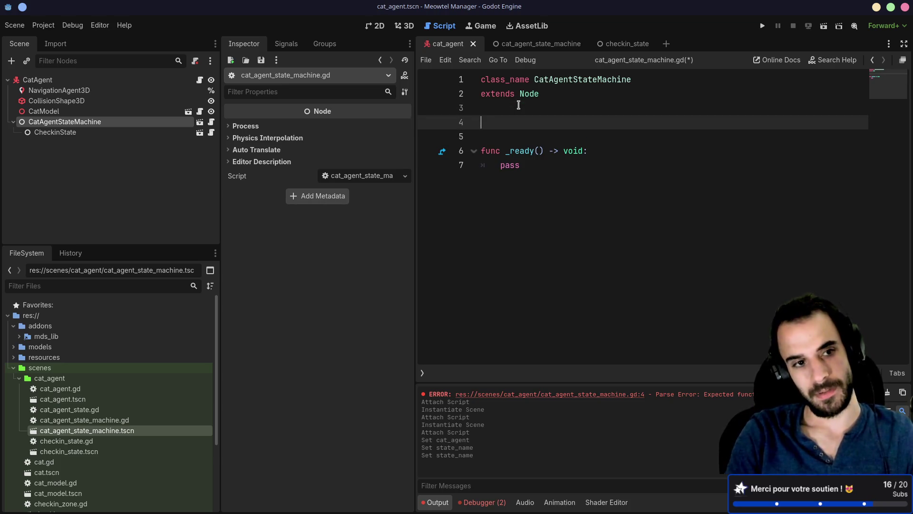
pyautogui.write('var current')
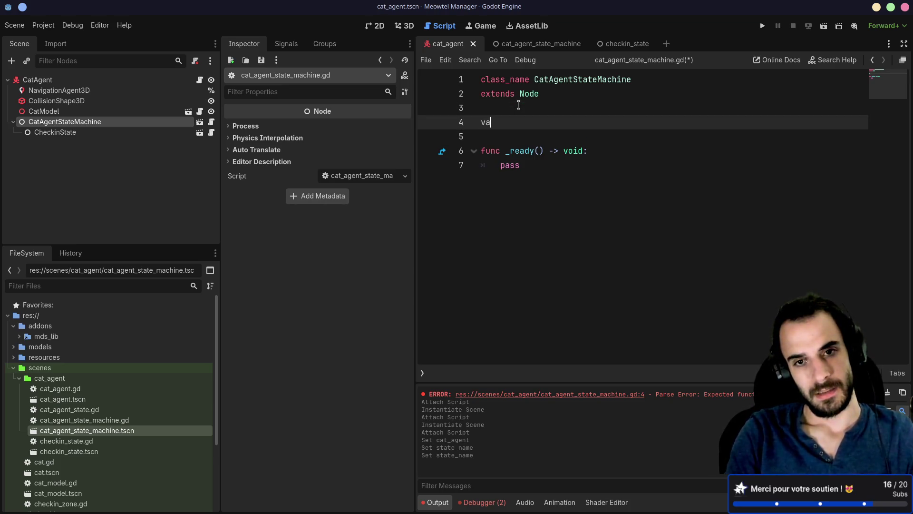
pyautogui.write('_state:')
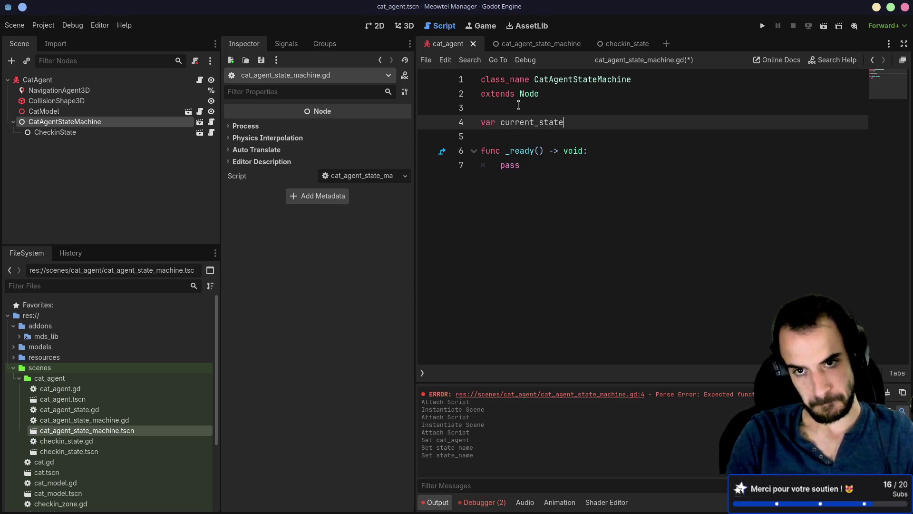
pyautogui.write(' CatAg')
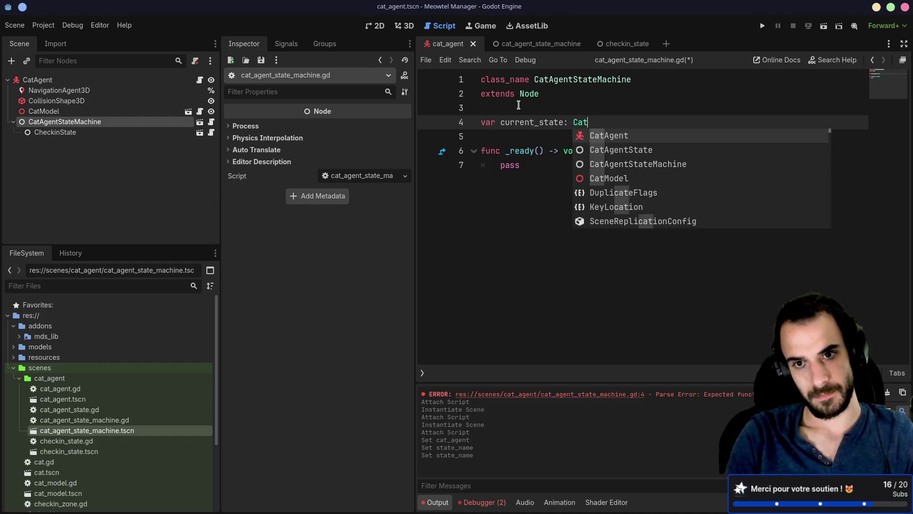
pyautogui.press('Down')
pyautogui.press('Return')
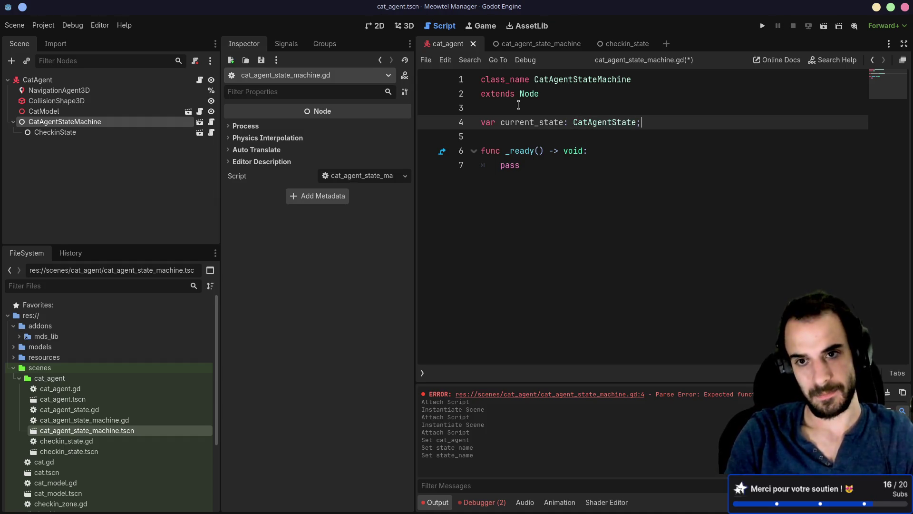
pyautogui.hotkey('ctrl', 's')
pyautogui.press('Down')
pyautogui.press('Down')
pyautogui.press('Down')
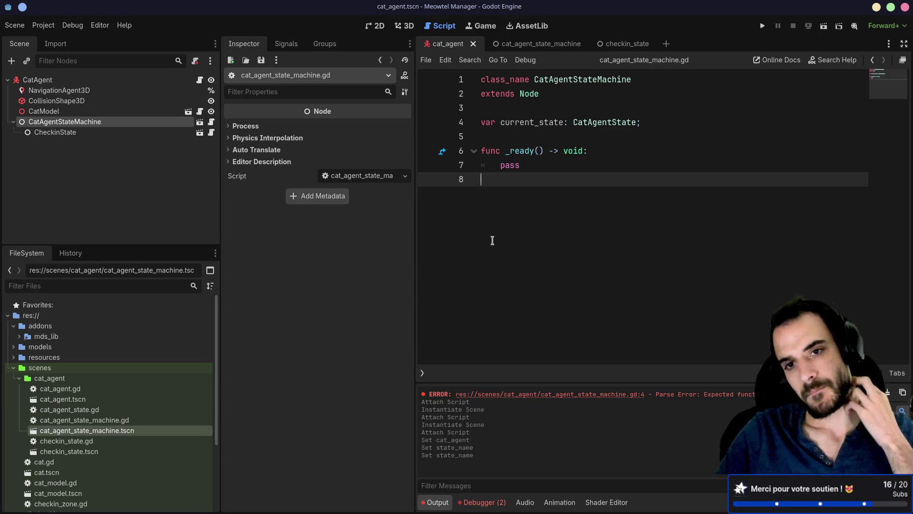
pyautogui.click(652, 118)
# Drop the trailing semicolon and add _process(_delta) calling current_state.update().
pyautogui.press('BackSpace')
pyautogui.click(513, 203)
pyautogui.press('Return')
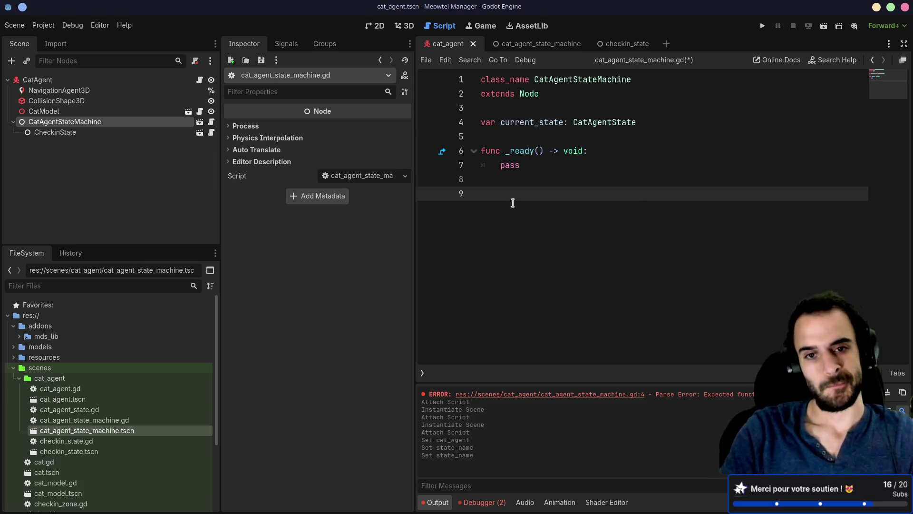
pyautogui.write('func ')
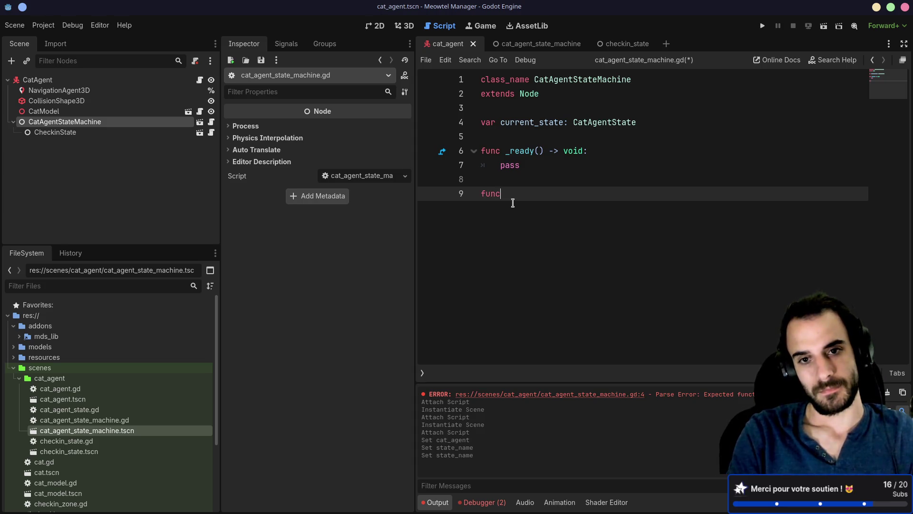
pyautogui.write('_pro')
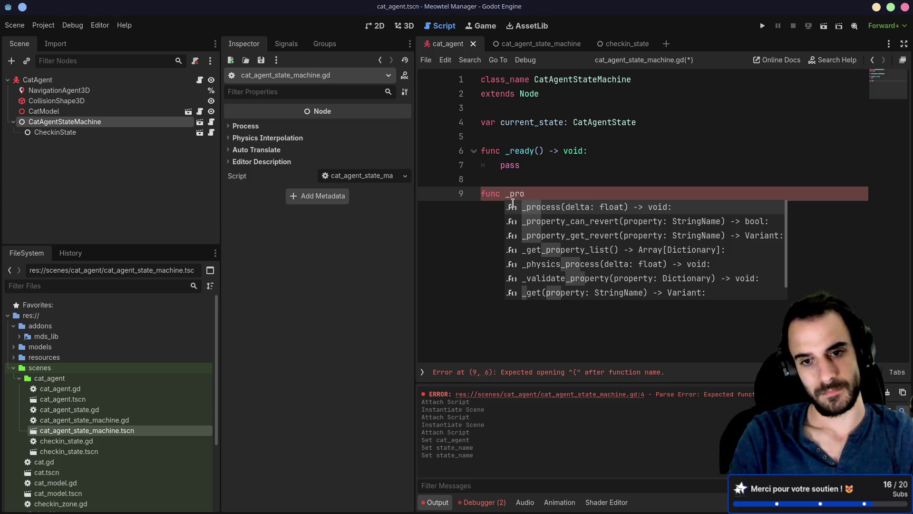
pyautogui.press('Return')
pyautogui.press('Return')
pyautogui.write('cur')
pyautogui.press('Return')
pyautogui.write('.')
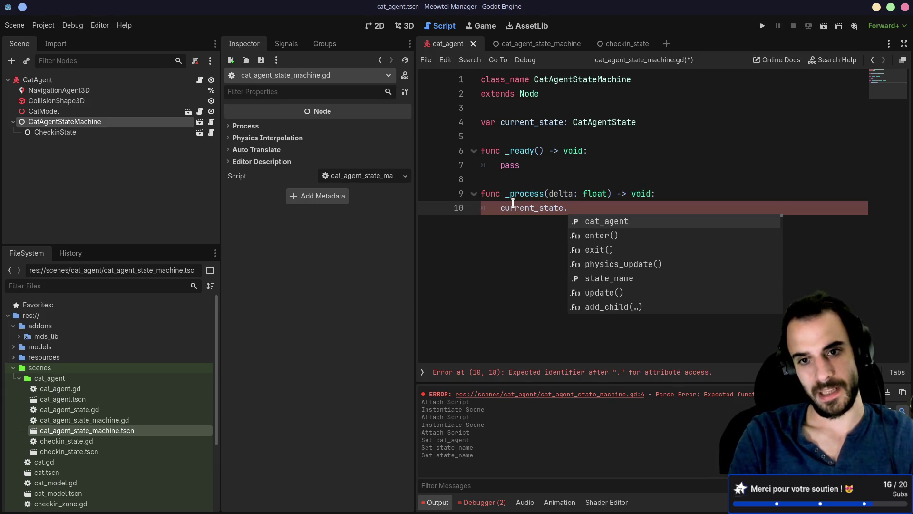
pyautogui.write('up')
pyautogui.press('Return')
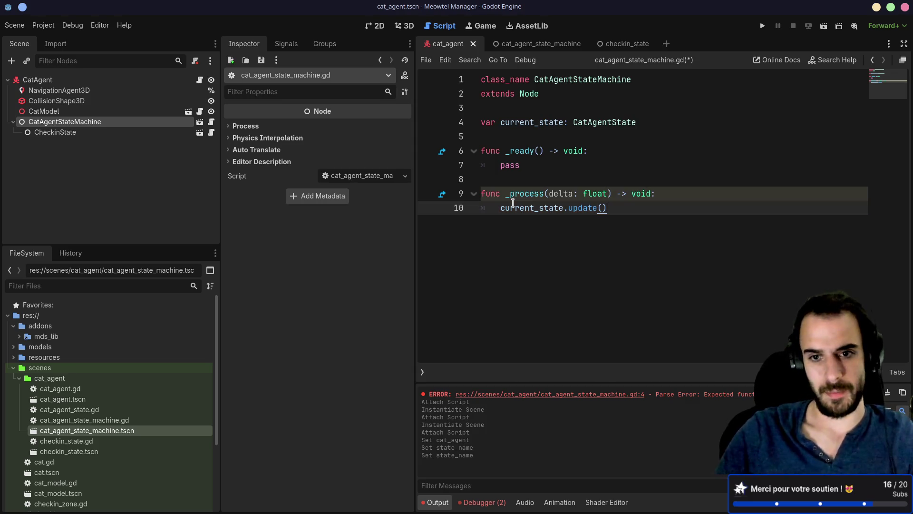
pyautogui.click(547, 191)
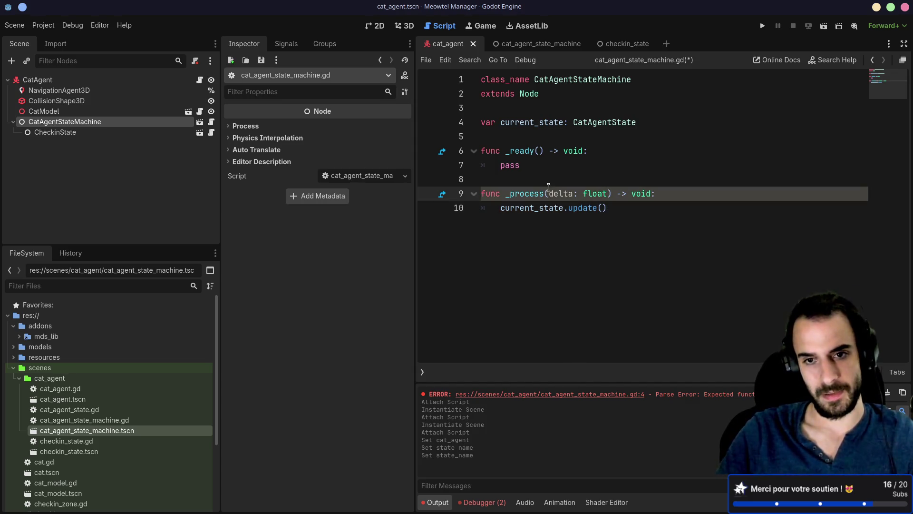
pyautogui.write('_')
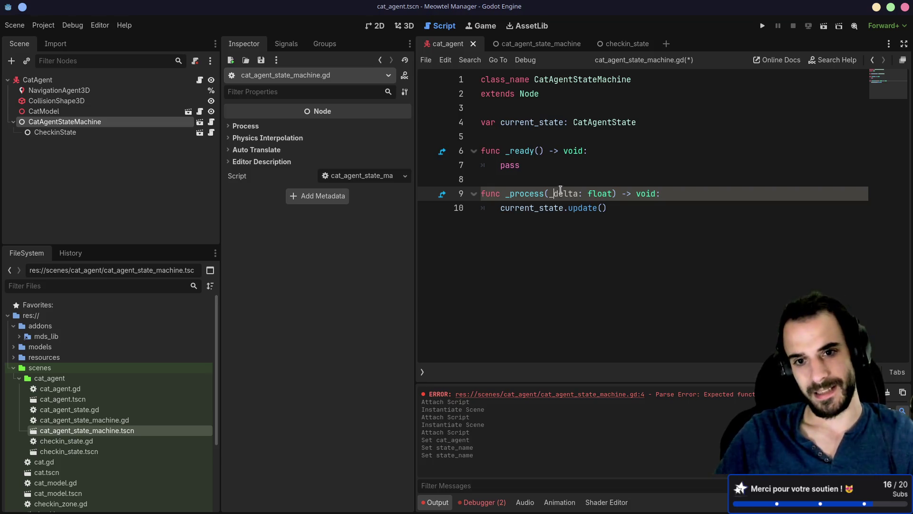
# Duplicate the _process function below itself with a blank line between.
pyautogui.doubleClick(561, 188)
pyautogui.moveTo(524, 233); pyautogui.dragTo(470, 195)
pyautogui.hotkey('ctrl', 'c')
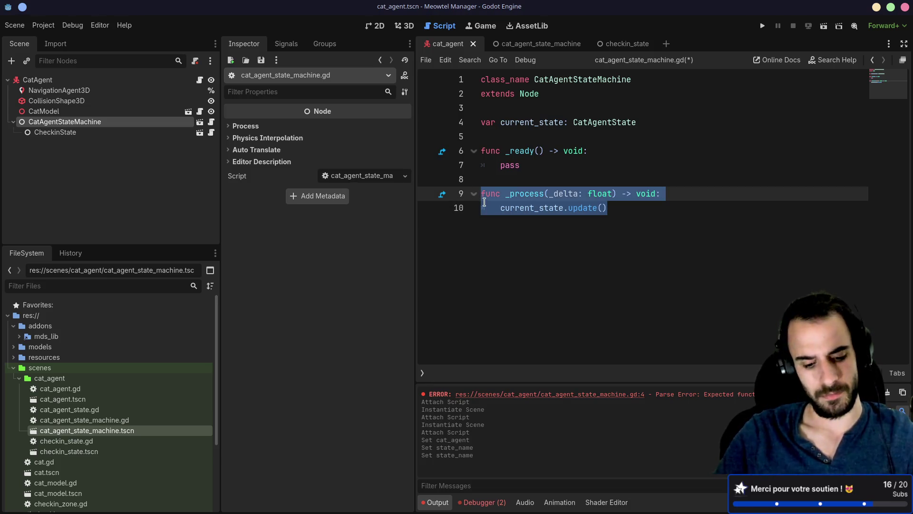
pyautogui.click(653, 207)
pyautogui.press('Return')
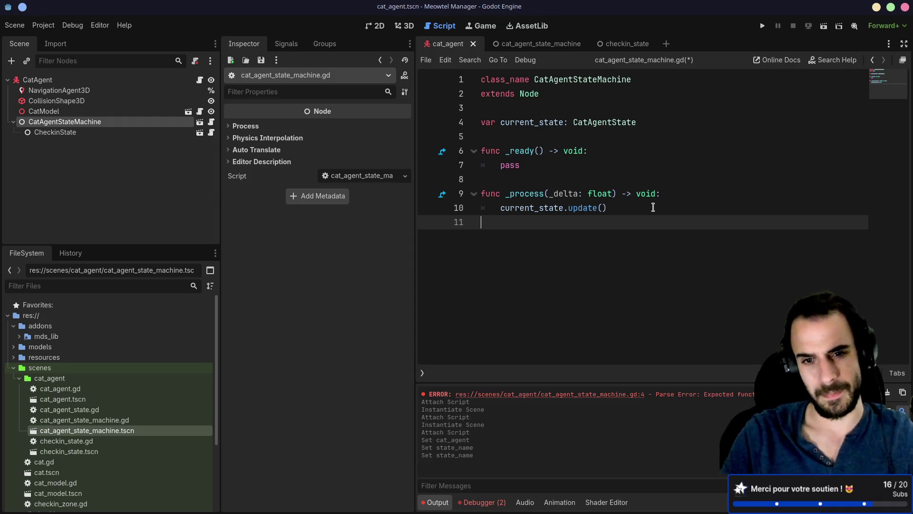
pyautogui.hotkey('ctrl', 'v')
pyautogui.click(650, 205)
pyautogui.press('Return')
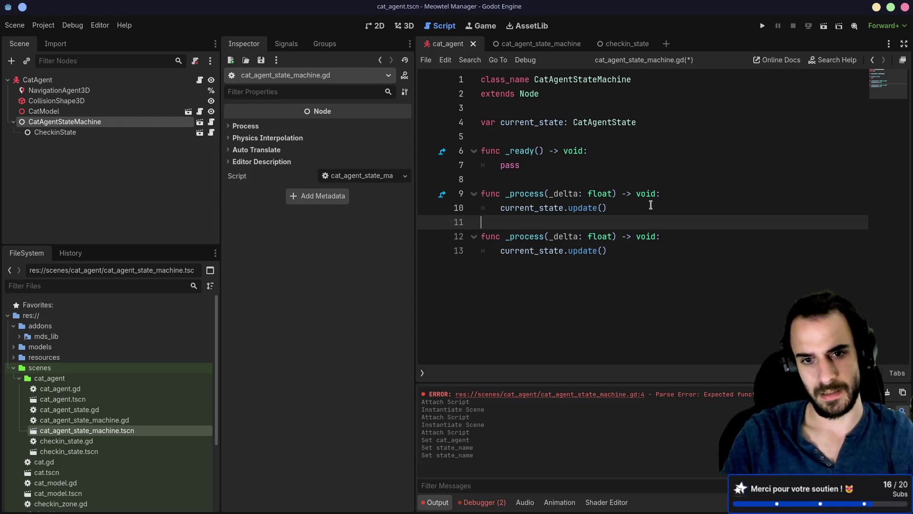
# Turn the copy into _physics_process calling current_state.physics_update() and save.
pyautogui.doubleClick(510, 237)
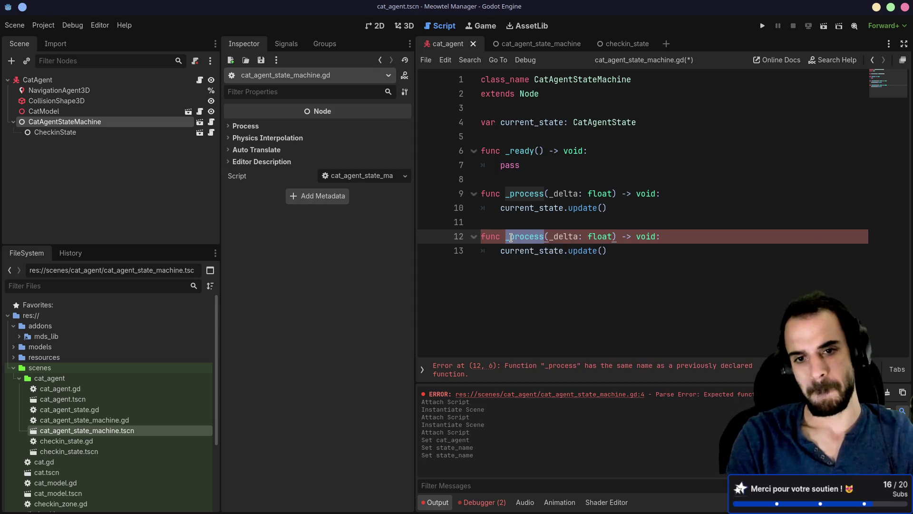
pyautogui.write('_phy')
pyautogui.press('Return')
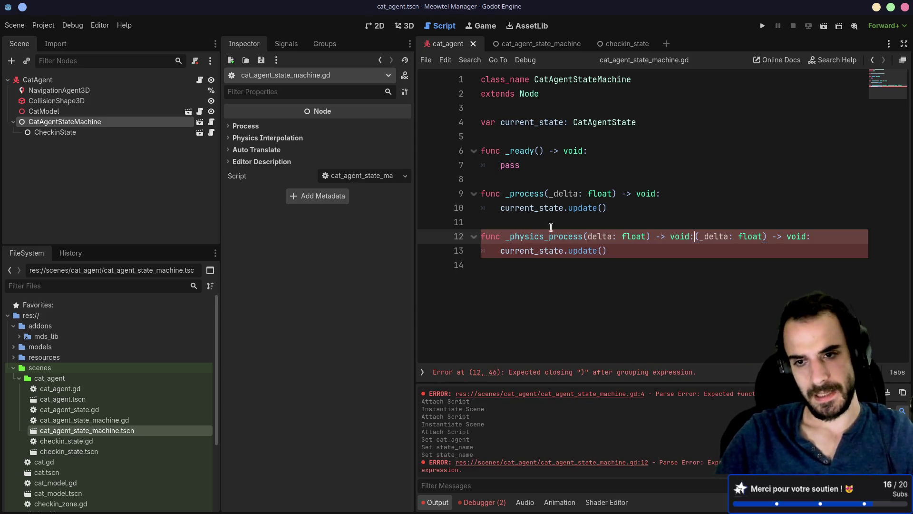
pyautogui.moveTo(695, 236); pyautogui.dragTo(836, 233)
pyautogui.press('BackSpace')
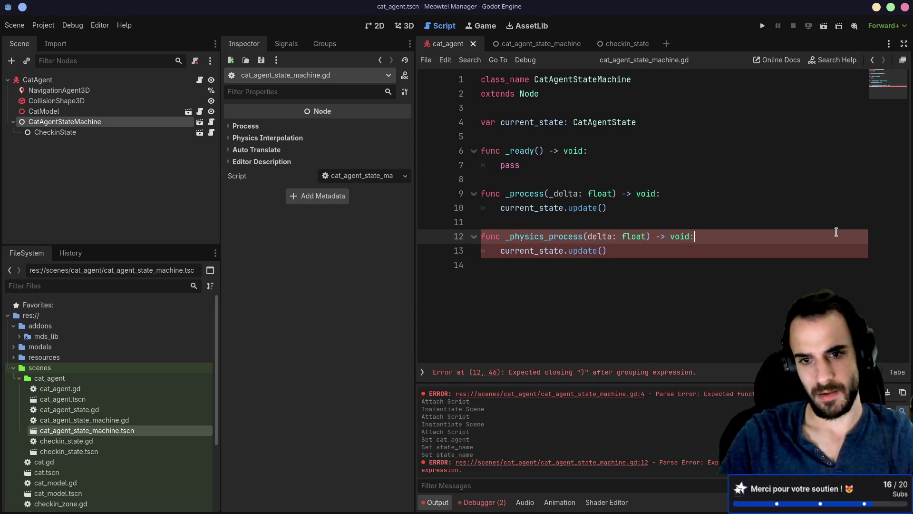
pyautogui.doubleClick(588, 249)
pyautogui.write('phy')
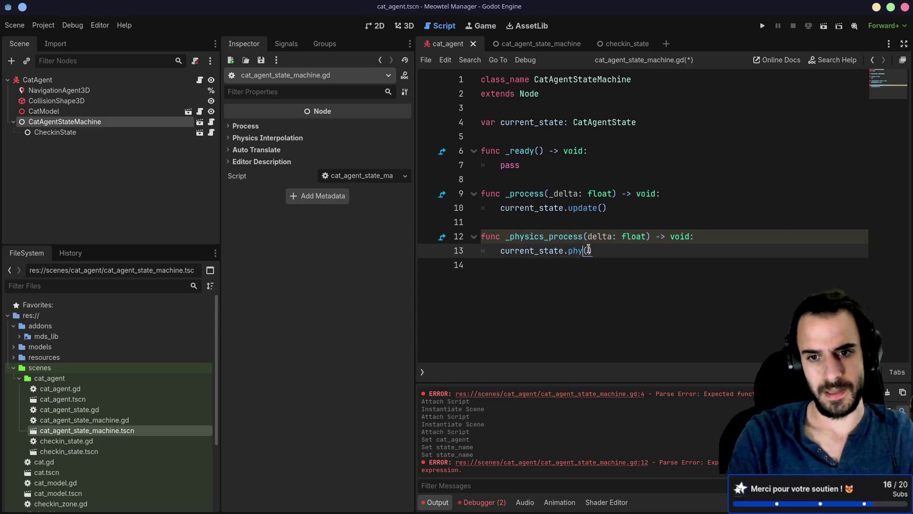
pyautogui.press('Return')
pyautogui.hotkey('ctrl', 's')
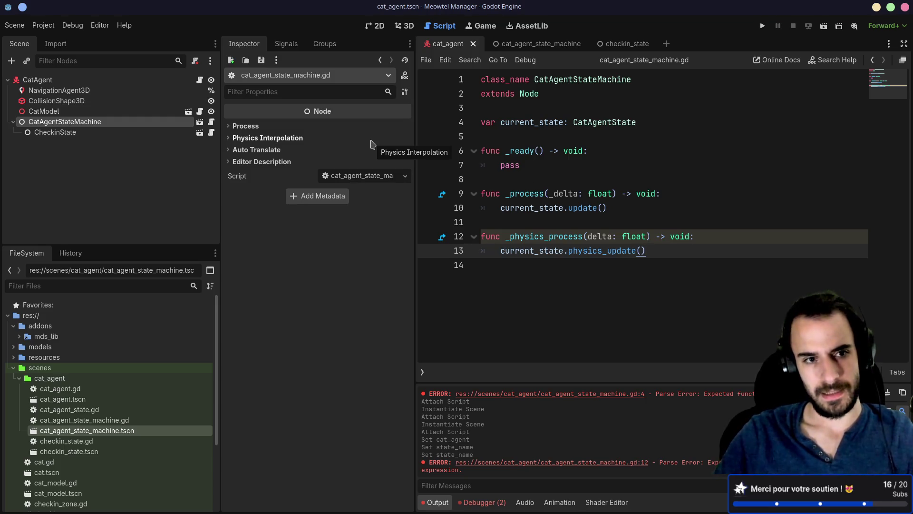
# Start a current_state line in _ready, remove it, and inspect the CheckinState node.
pyautogui.click(609, 156)
pyautogui.press('Return')
pyautogui.write('cu')
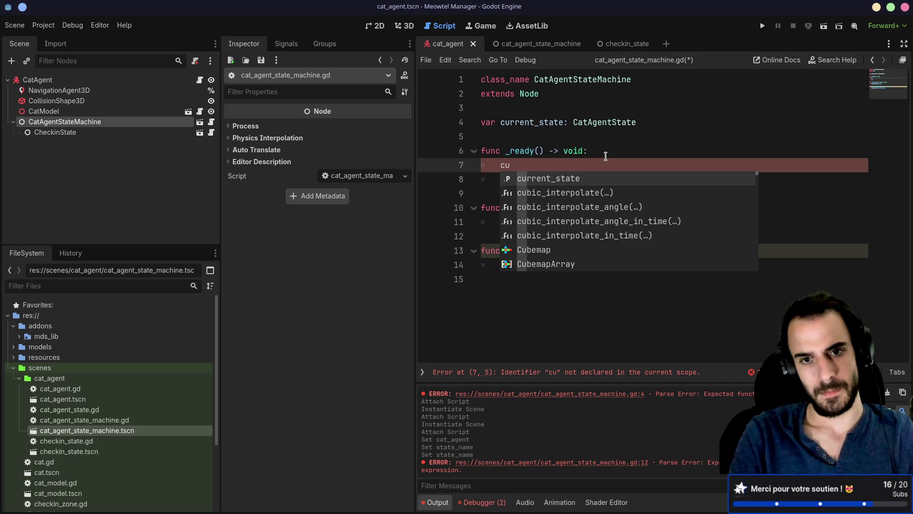
pyautogui.press('BackSpace')
pyautogui.press('BackSpace')
pyautogui.press('BackSpace')
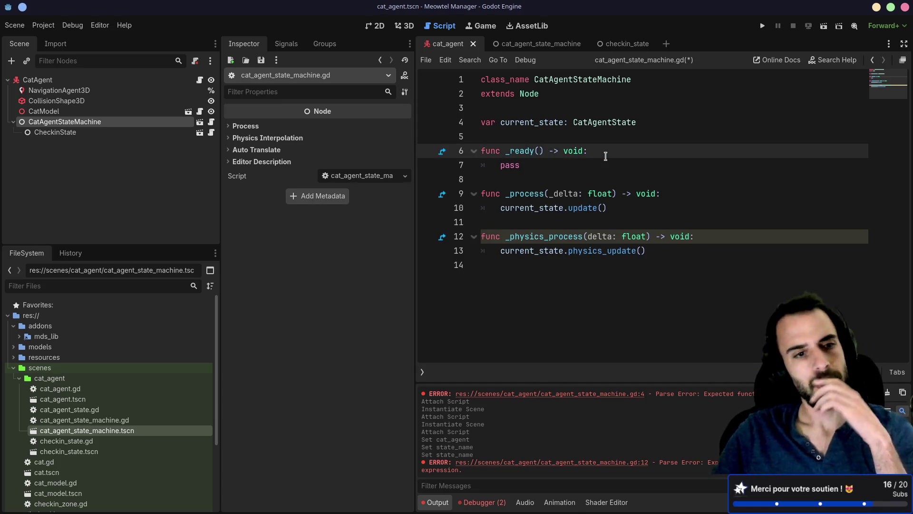
pyautogui.click(96, 135)
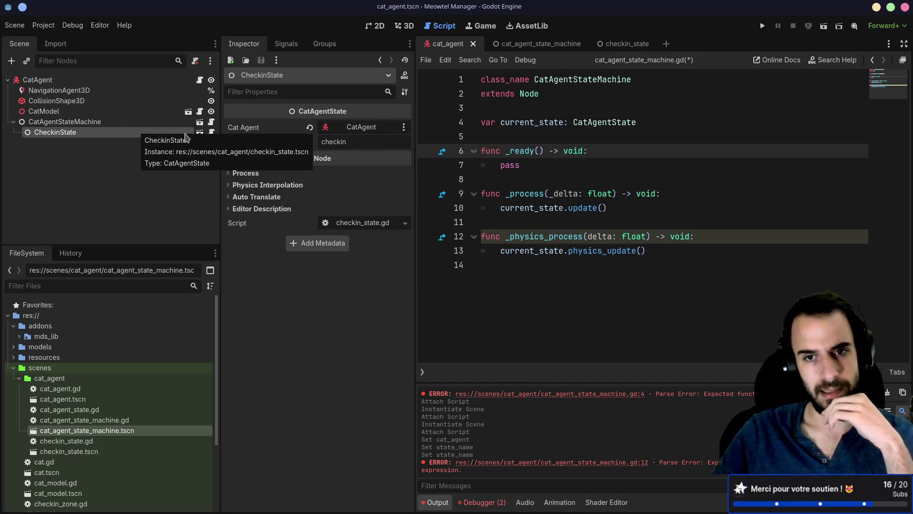
# Declare var states_by_name: Dictionary[String, CatAgentState] and save the script.
pyautogui.click(505, 108)
pyautogui.press('Return')
pyautogui.write('var ')
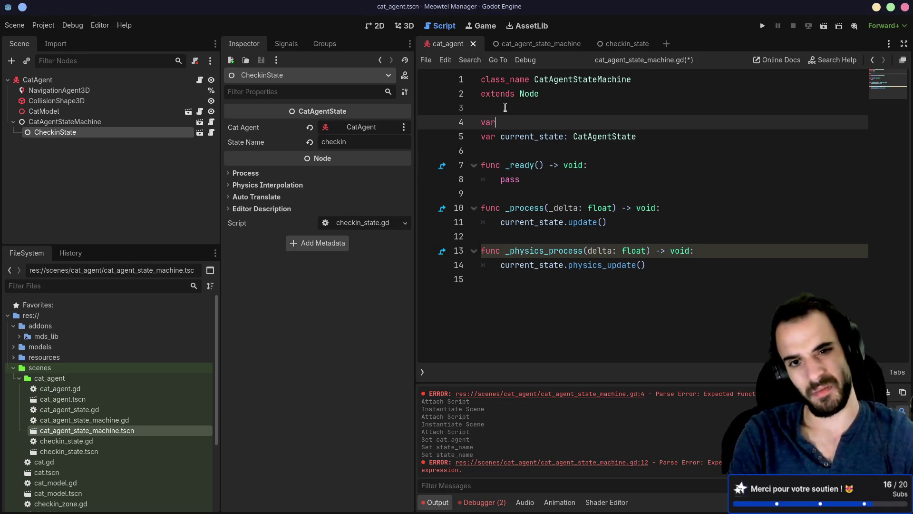
pyautogui.write('states')
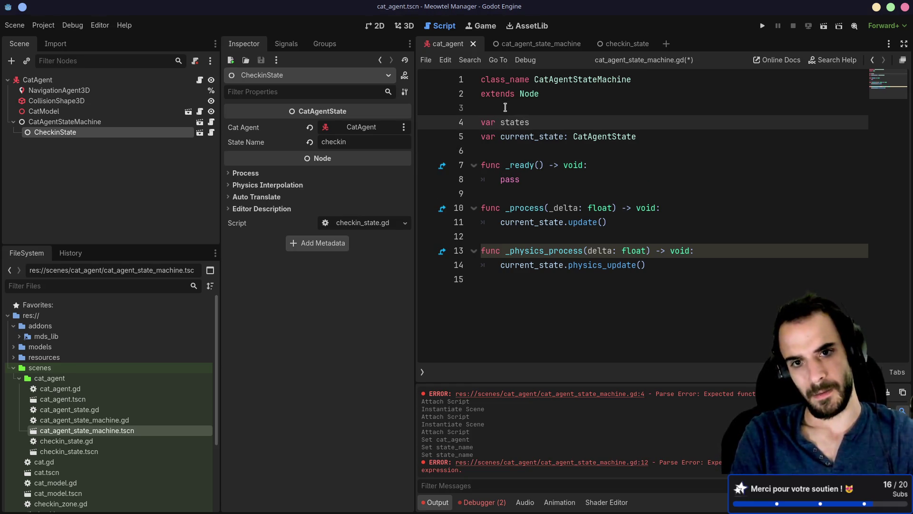
pyautogui.write('_by')
pyautogui.press('BackSpace')
pyautogui.press('BackSpace')
pyautogui.press('BackSpace')
pyautogui.write('_by_name: Dic')
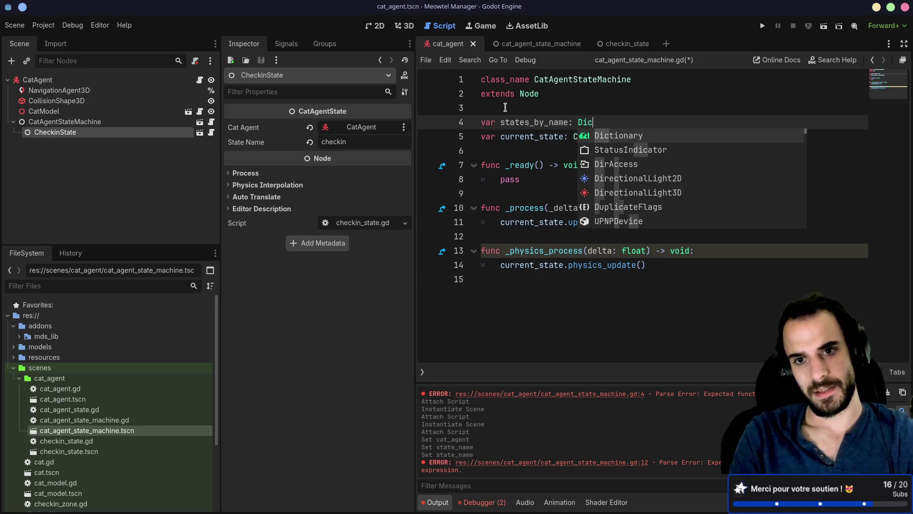
pyautogui.press('Return')
pyautogui.write('["')
pyautogui.press('BackSpace')
pyautogui.write('String, ')
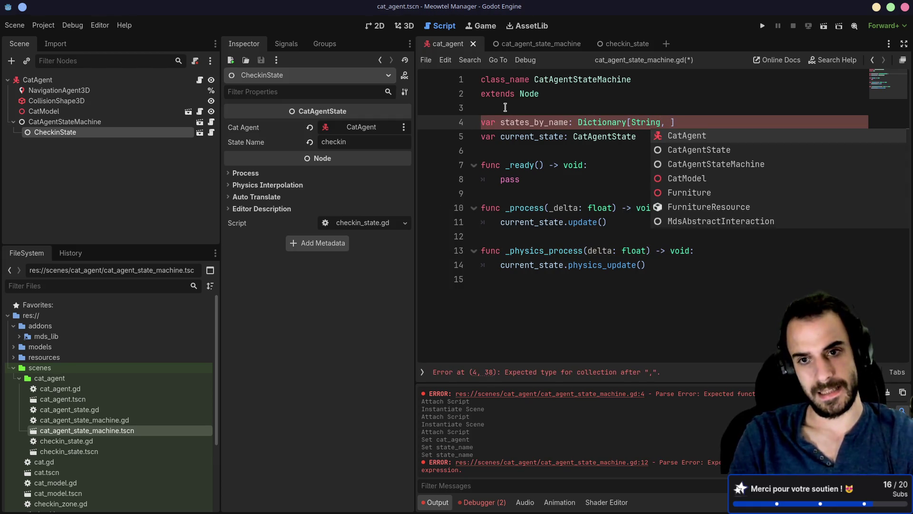
pyautogui.write('Ca')
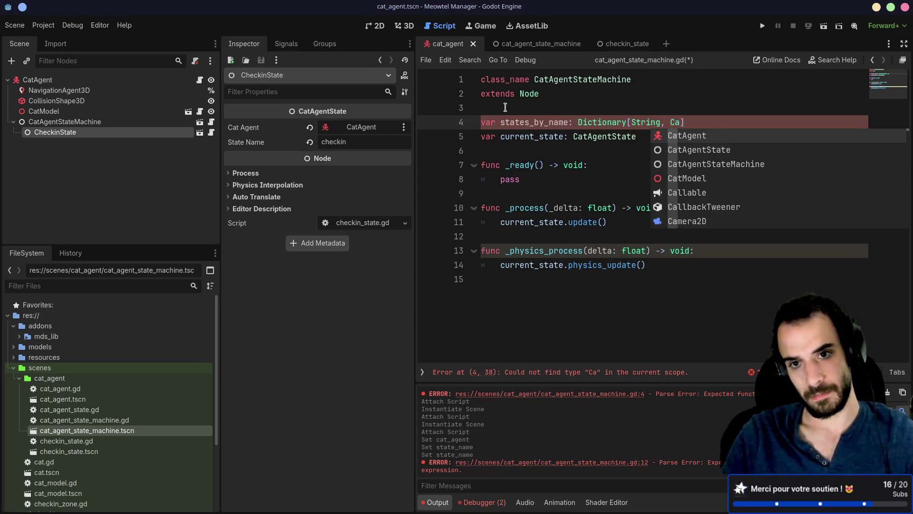
pyautogui.press('Down')
pyautogui.press('Return')
pyautogui.hotkey('ctrl', 's')
# Add a 'for child in get_children():' loop in _ready with pass indented inside it.
pyautogui.click(601, 168)
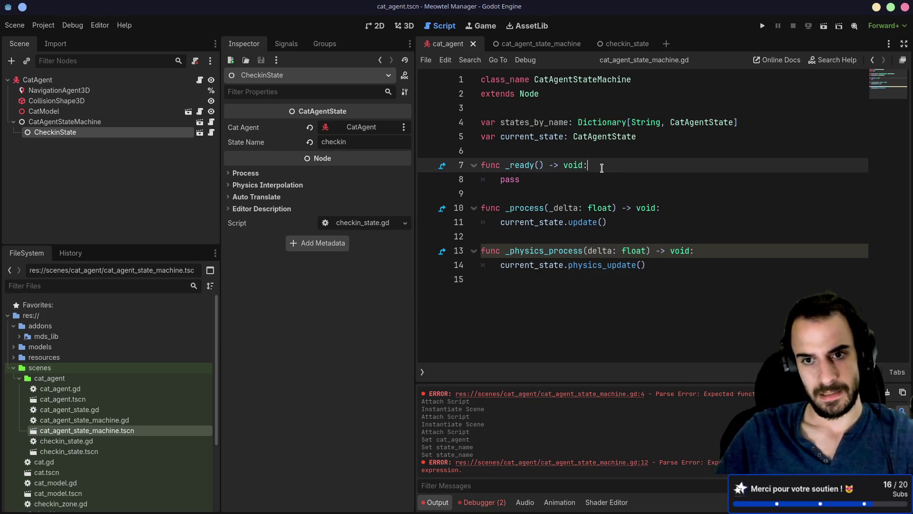
pyautogui.press('Return')
pyautogui.write('for')
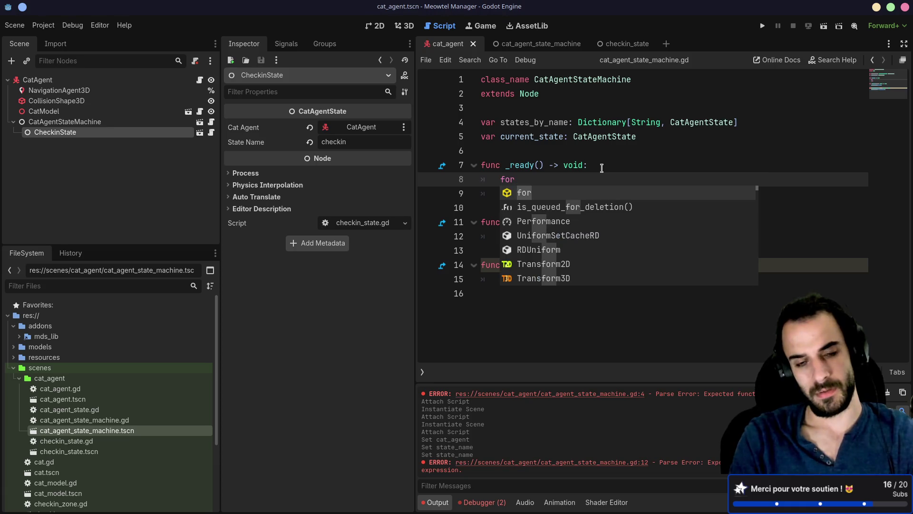
pyautogui.write(' child in ')
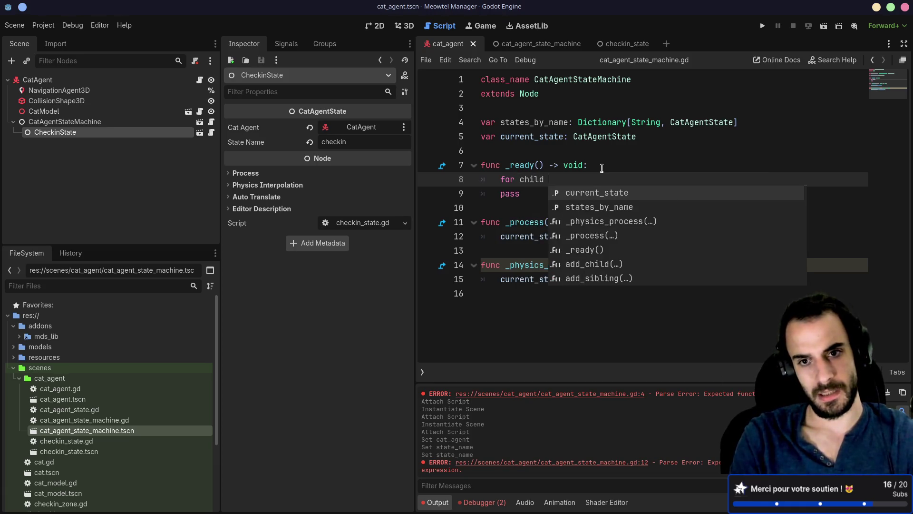
pyautogui.write('get_')
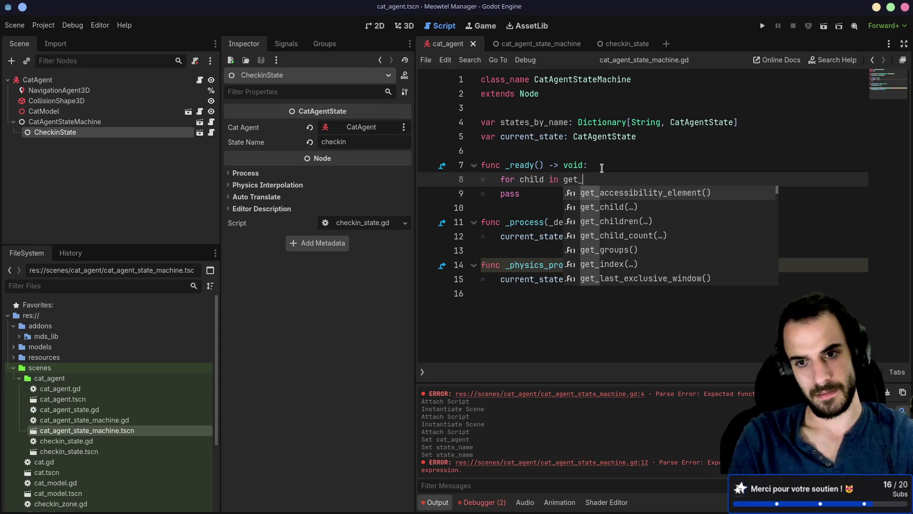
pyautogui.write('chi')
pyautogui.press('Return')
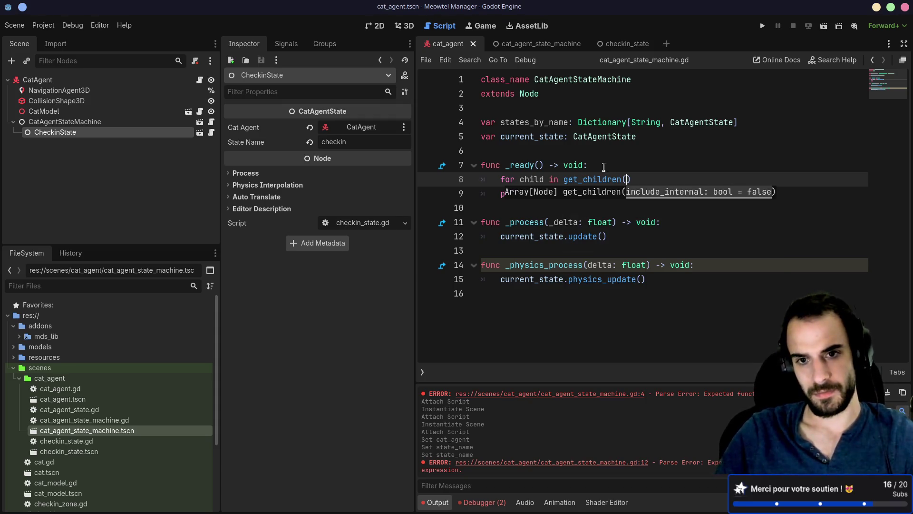
pyautogui.click(641, 176)
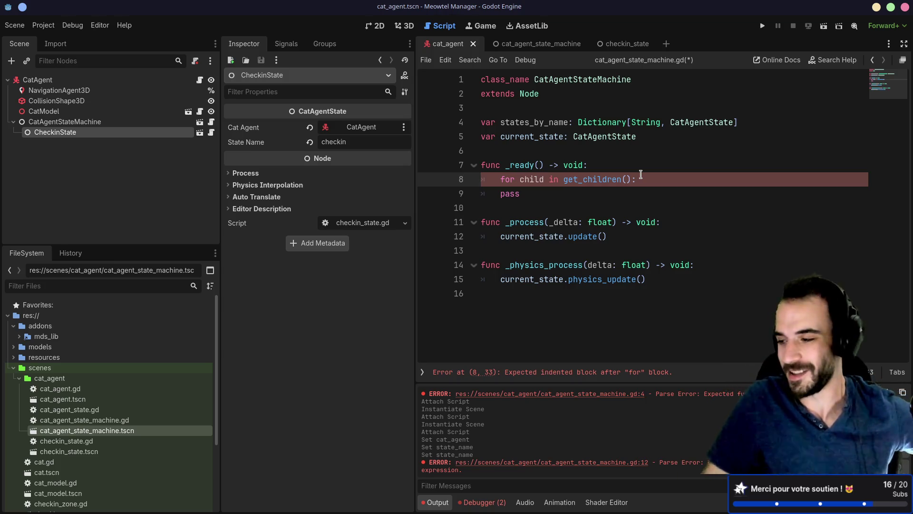
pyautogui.click(499, 195)
pyautogui.press('Tab')
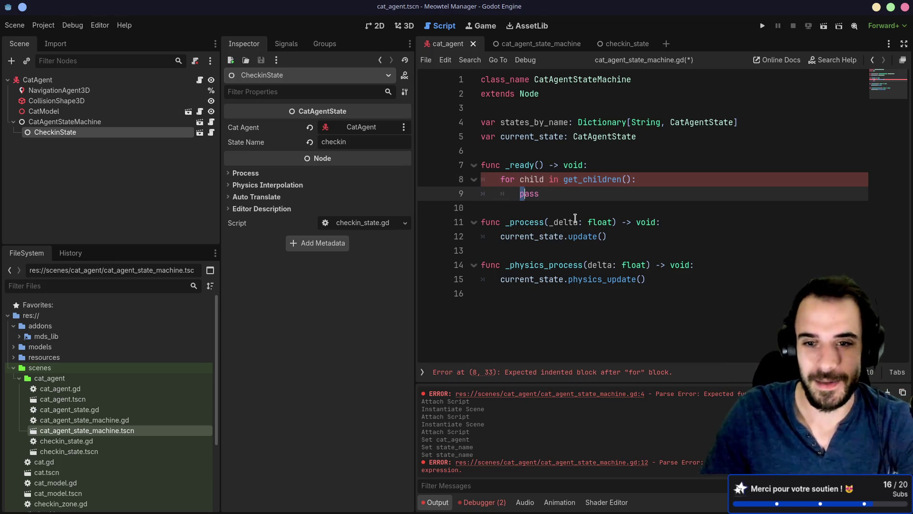
pyautogui.click(641, 184)
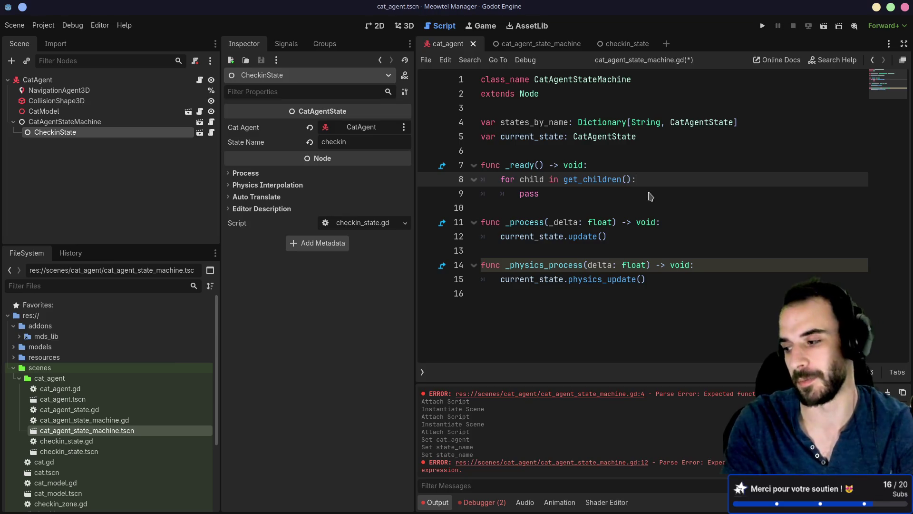
pyautogui.hotkey('alt', 'Tab')
pyautogui.click(244, 10)
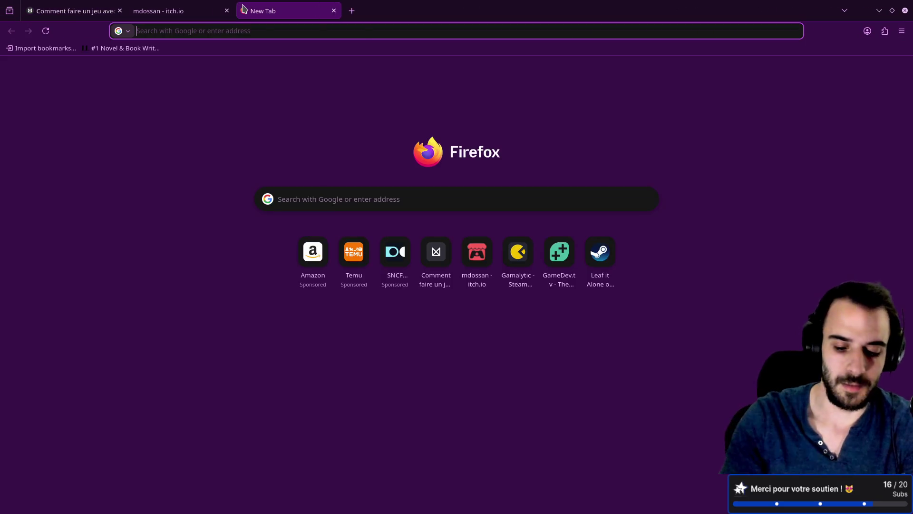
# Search Google for 'gut godot' and open the GUT 9.6.0 documentation.
pyautogui.write('gut godot')
pyautogui.press('Return')
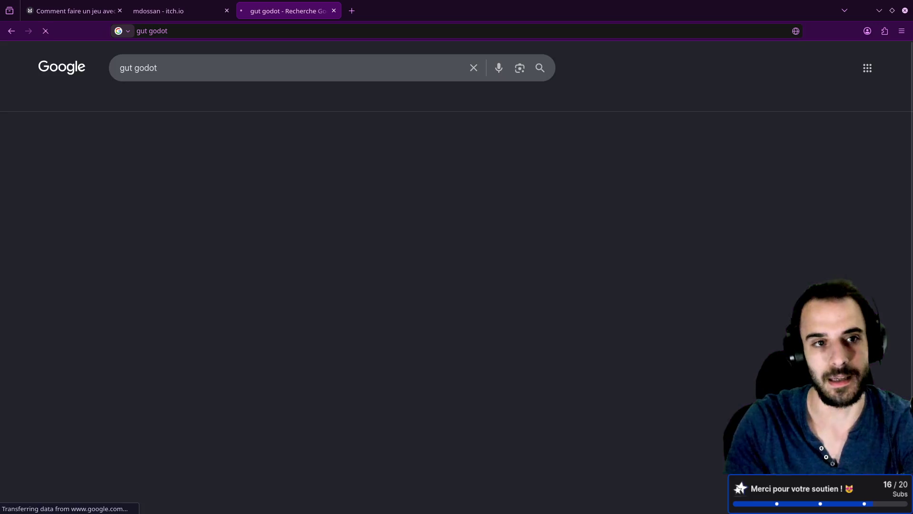
pyautogui.click(193, 156)
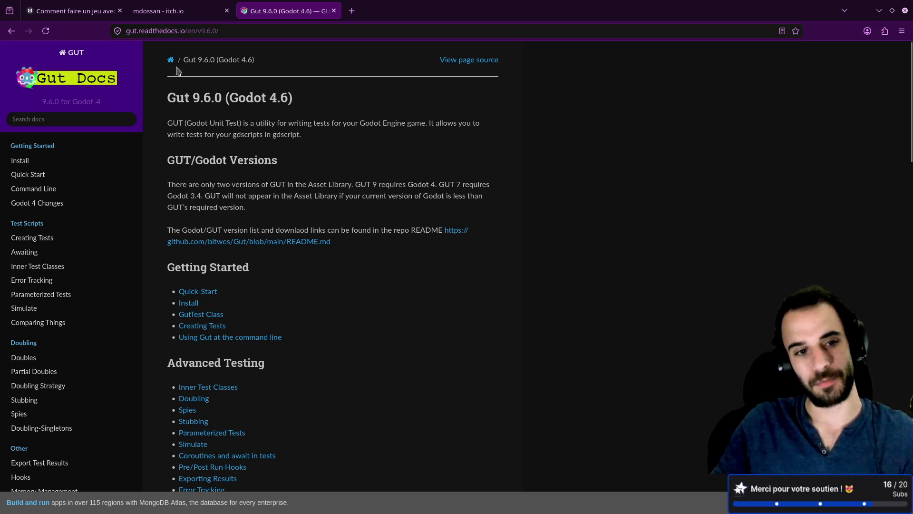
# Read through the GUT docs' Editor GUI and GUT GUI sections.
pyautogui.scroll(-5, 252, 183)
pyautogui.scroll(-5, 252, 183)
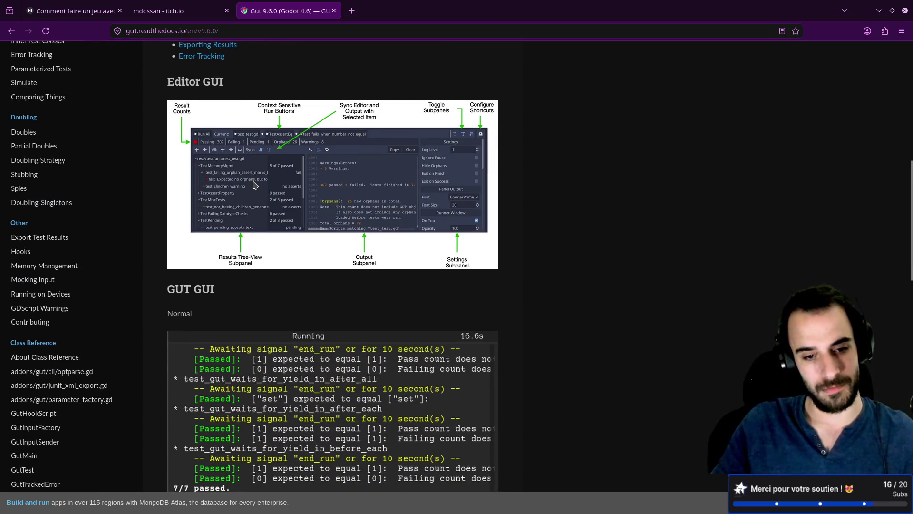
pyautogui.scroll(-1, 254, 184)
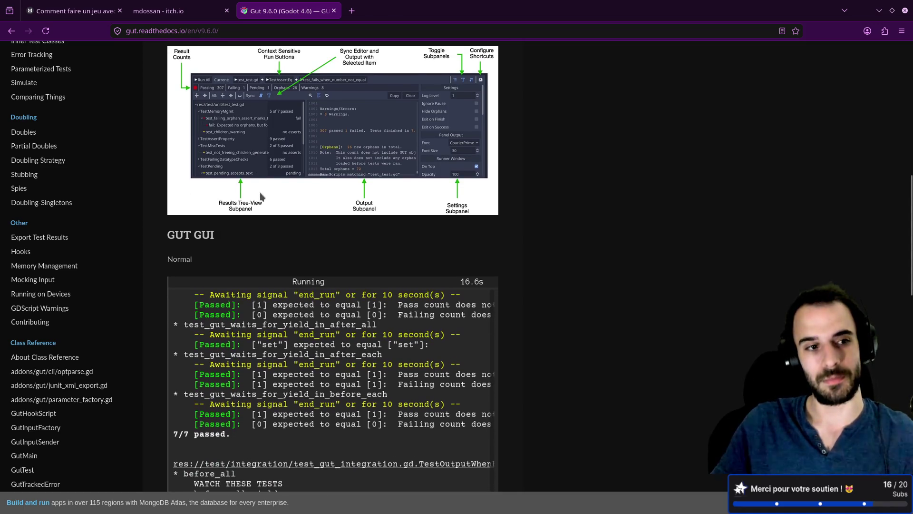
pyautogui.scroll(6, 261, 195)
pyautogui.scroll(-1, 264, 199)
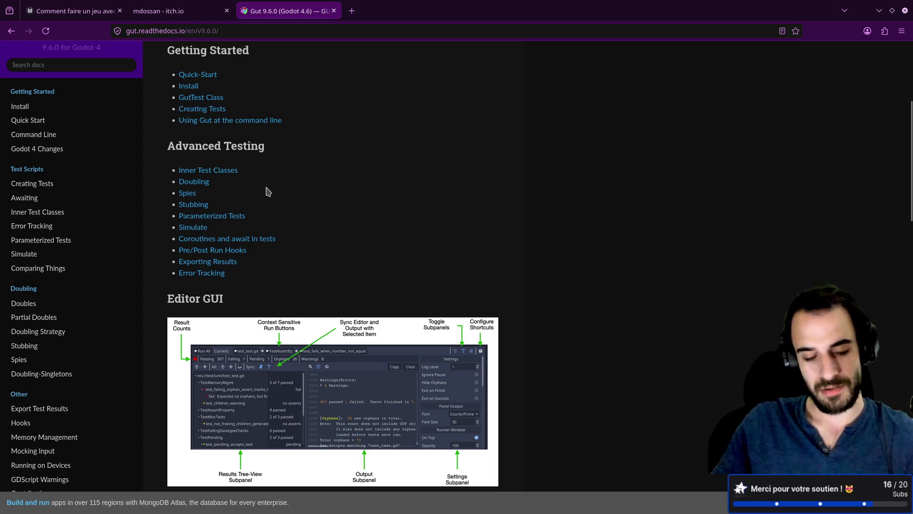
pyautogui.scroll(-4, 269, 192)
pyautogui.scroll(-2, 269, 192)
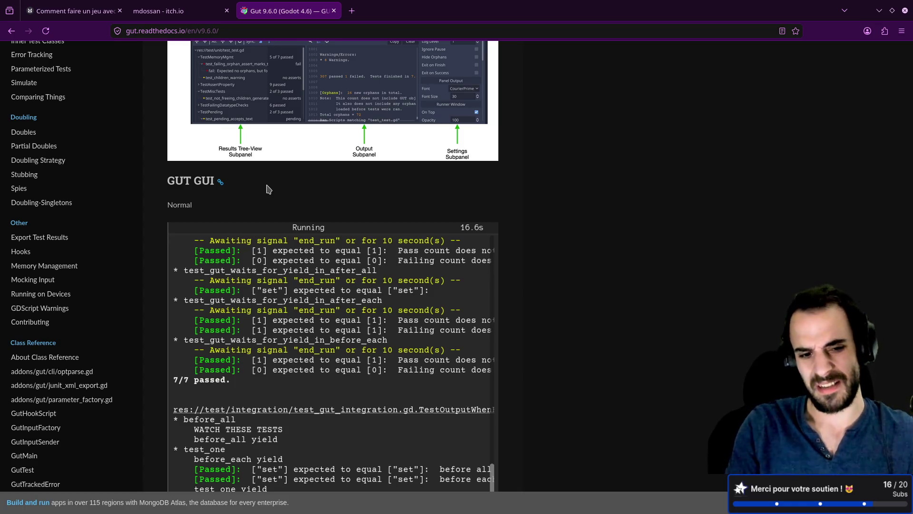
pyautogui.hotkey('alt', 'Tab')
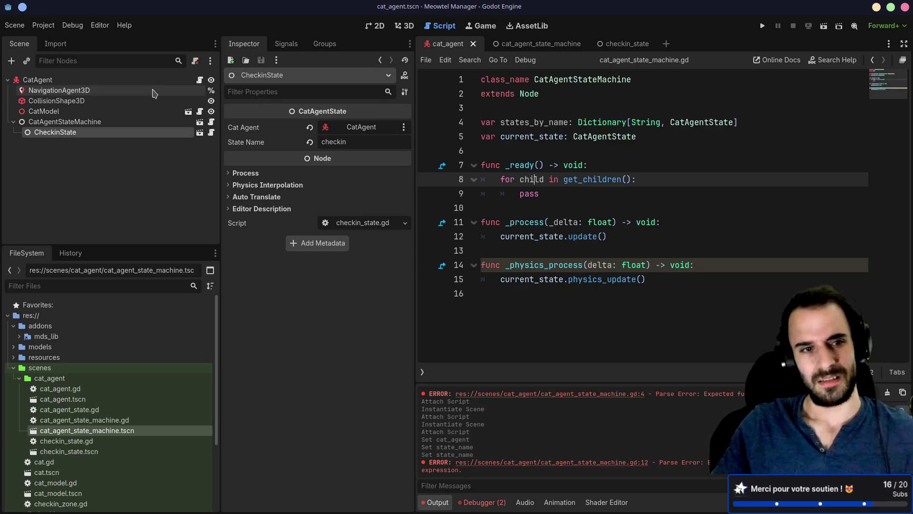
pyautogui.click(43, 25)
# Quit Meowtel Manager to the Project List and open Library - Common Behaviors.
pyautogui.click(125, 161)
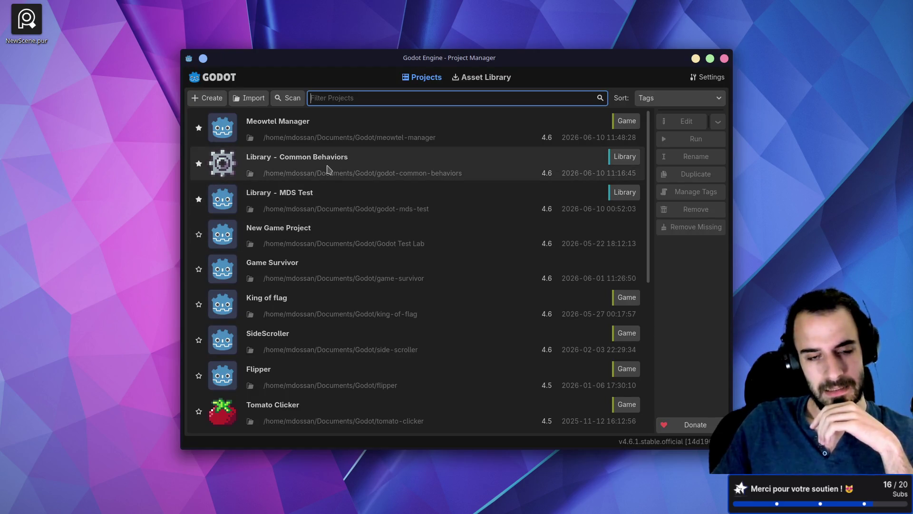
pyautogui.doubleClick(327, 168)
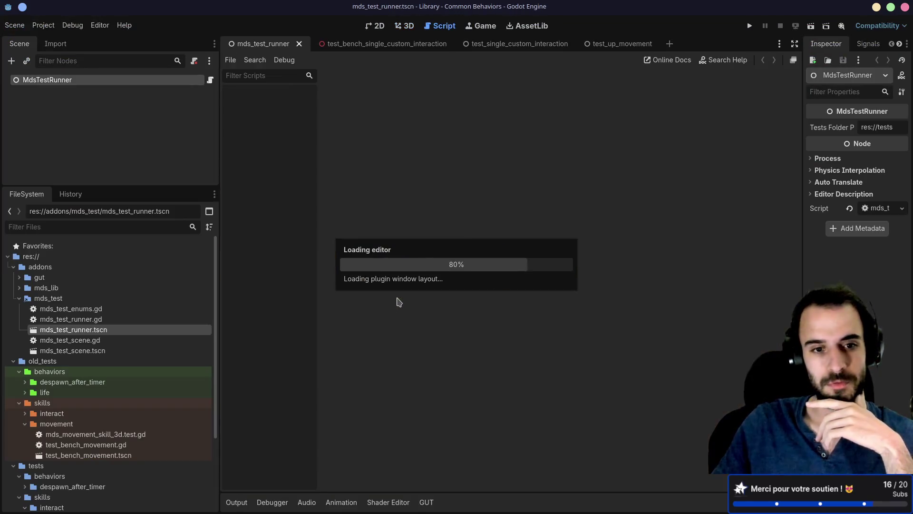
# Open mds_movement_skill_3d.test.gd and review its preloaded scene path and opening lines.
pyautogui.scroll(-2, 62, 407)
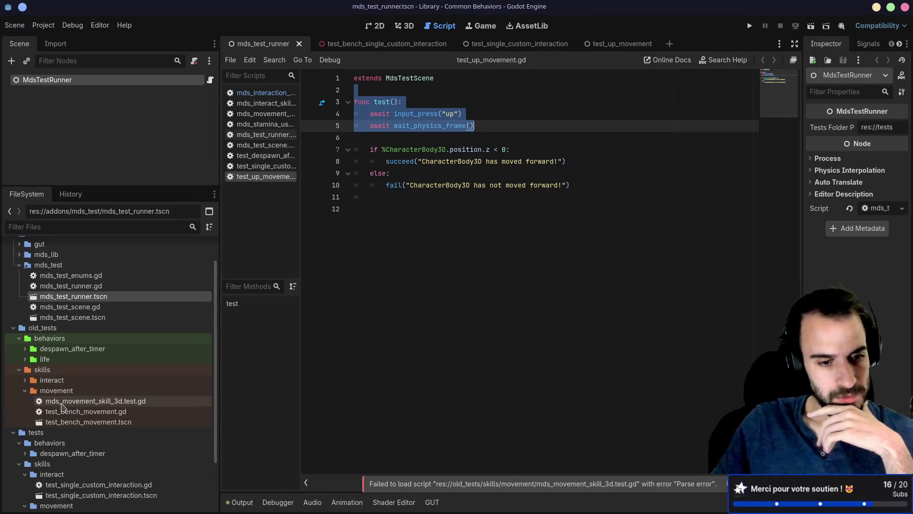
pyautogui.doubleClick(101, 401)
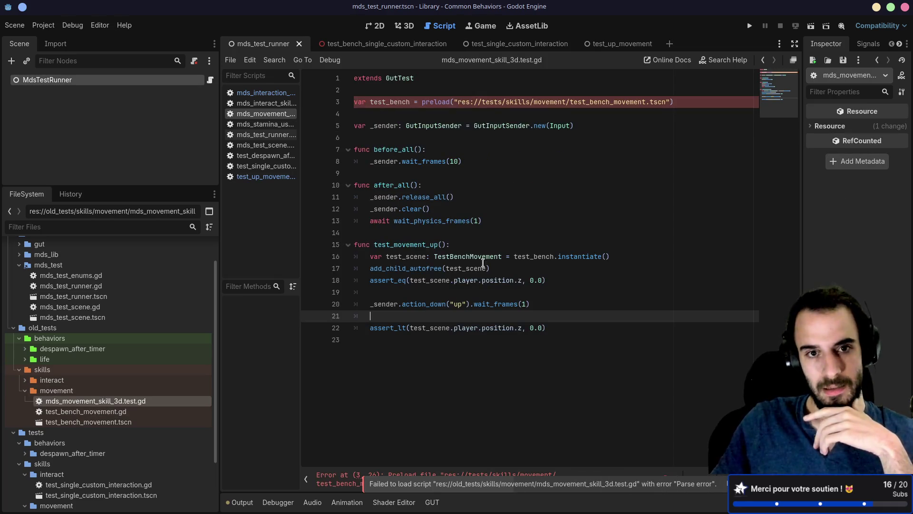
pyautogui.click(565, 138)
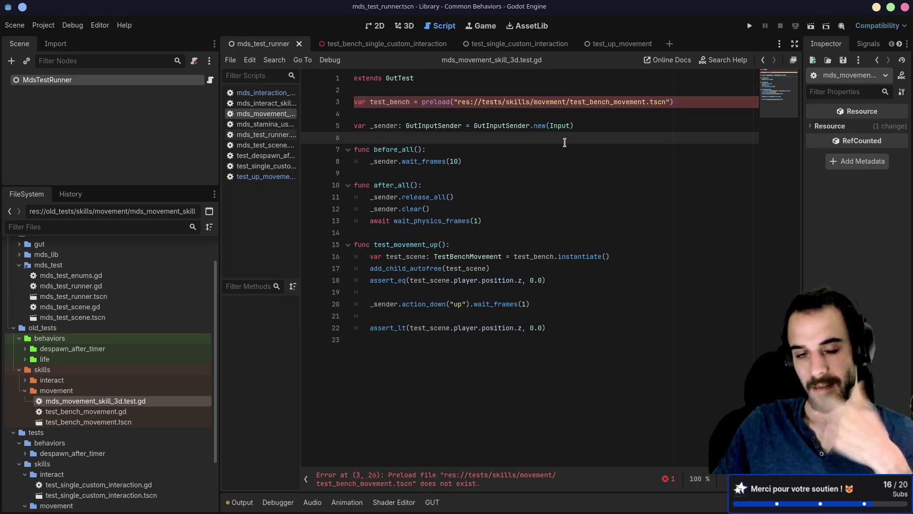
pyautogui.click(497, 125)
pyautogui.moveTo(687, 102); pyautogui.dragTo(441, 101)
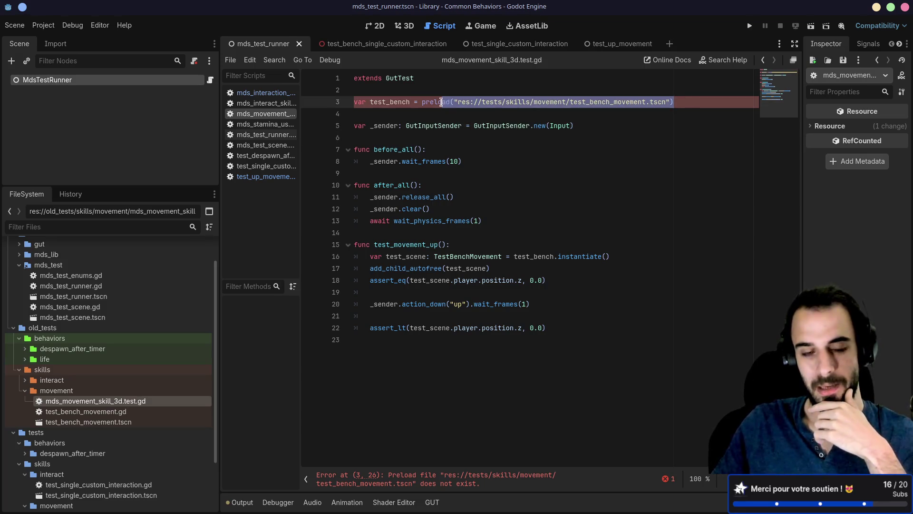
pyautogui.click(438, 152)
pyautogui.click(356, 114)
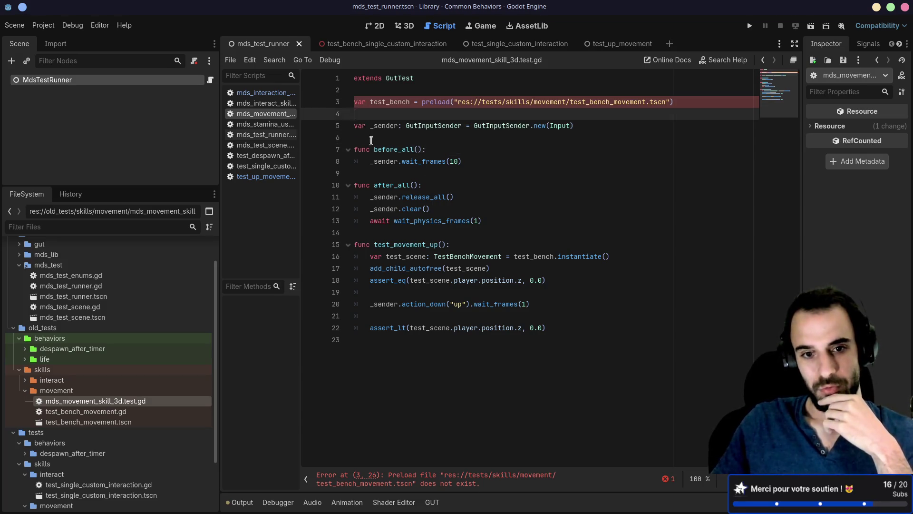
pyautogui.click(471, 351)
# Review the action_down input, assert_lt check, _sender declaration and wait_frames call, glancing at the GUT docs.
pyautogui.moveTo(546, 304); pyautogui.dragTo(354, 302)
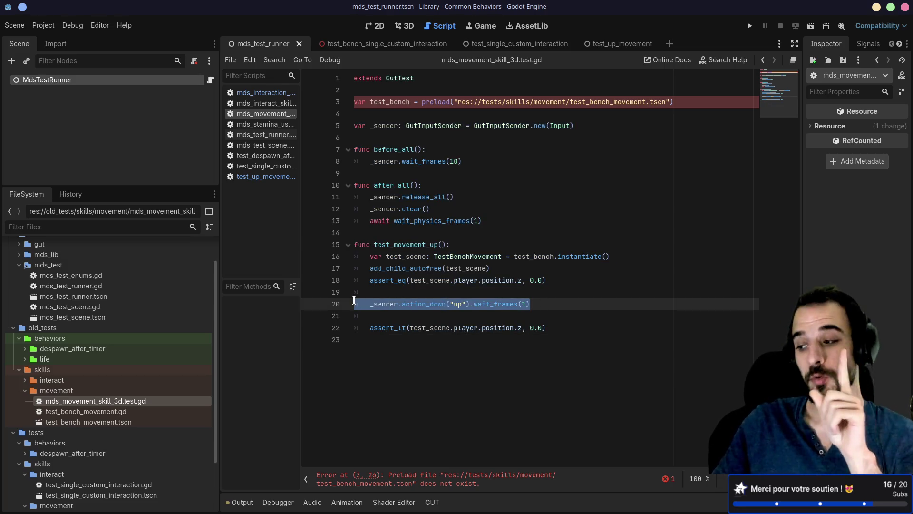
pyautogui.click(386, 343)
pyautogui.moveTo(558, 329)
pyautogui.mouseDown()
pyautogui.moveTo(352, 328)
pyautogui.moveTo(370, 328)
pyautogui.mouseUp()
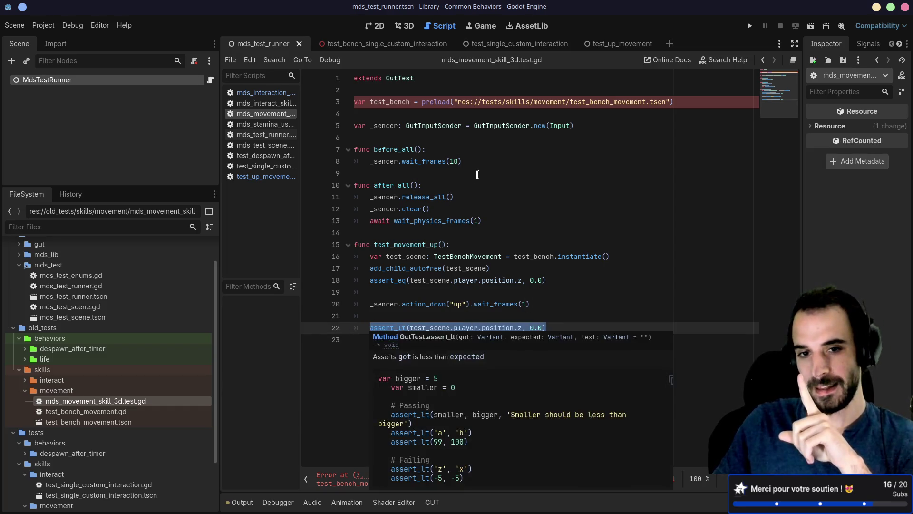
pyautogui.click(527, 137)
pyautogui.moveTo(594, 124); pyautogui.dragTo(355, 119)
pyautogui.click(433, 162)
pyautogui.moveTo(378, 172)
pyautogui.mouseDown()
pyautogui.moveTo(344, 141)
pyautogui.moveTo(419, 161)
pyautogui.moveTo(474, 158)
pyautogui.mouseUp()
pyautogui.click(383, 173)
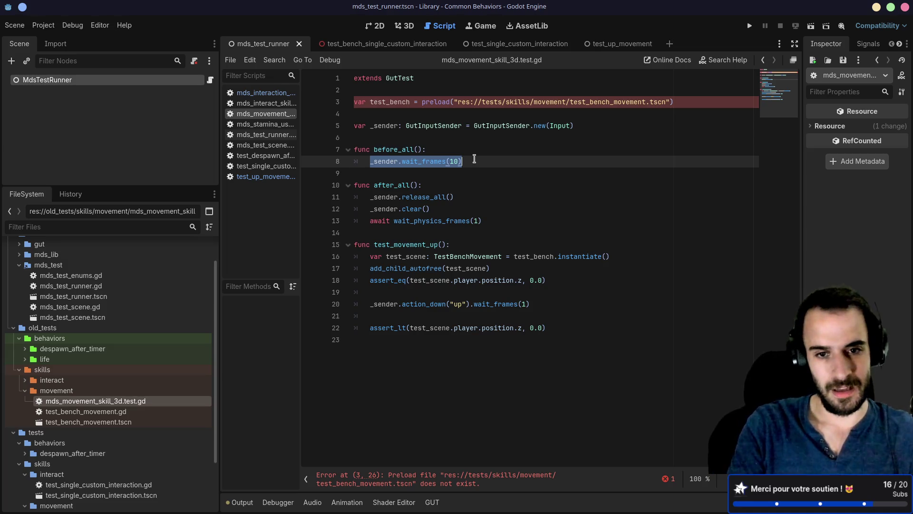
pyautogui.hotkey('alt', 'Tab')
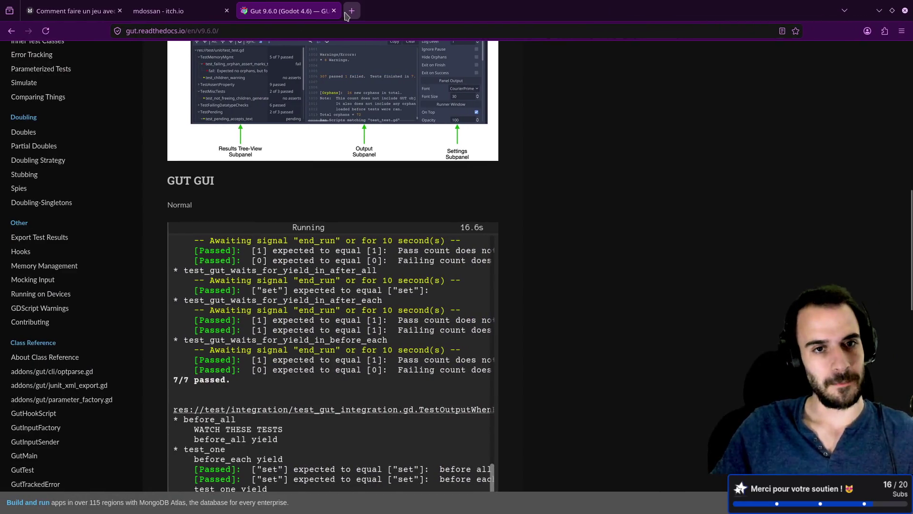
pyautogui.hotkey('alt', 'Tab')
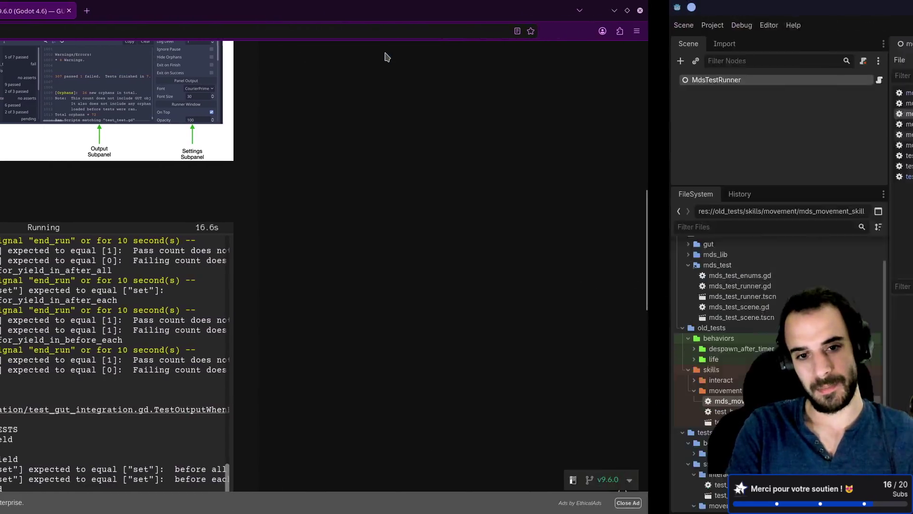
# Open old_tests/skills/interact/mds_interact_skill_3d.test.gd and copy the GitHub issue link on line 5.
pyautogui.click(26, 380)
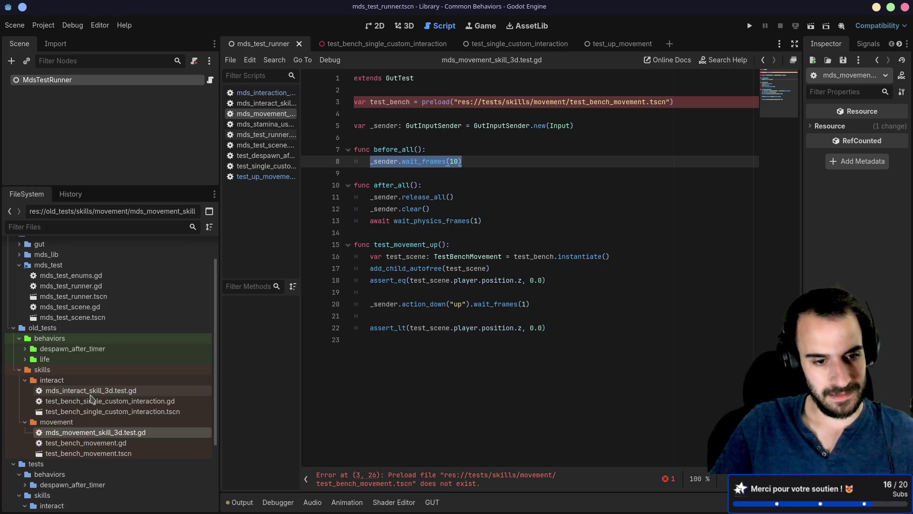
pyautogui.doubleClick(95, 393)
pyautogui.moveTo(542, 126); pyautogui.dragTo(381, 126)
pyautogui.hotkey('ctrl', 'c')
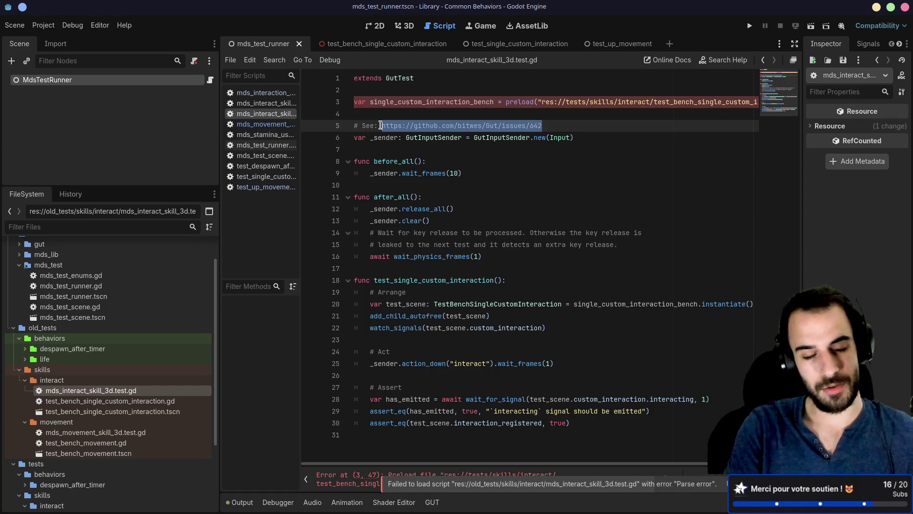
# Load the copied GitHub issue 642 link in a new Firefox tab.
pyautogui.hotkey('alt', 'Tab')
pyautogui.click(349, 10)
pyautogui.hotkey('ctrl', 'v')
pyautogui.press('Return')
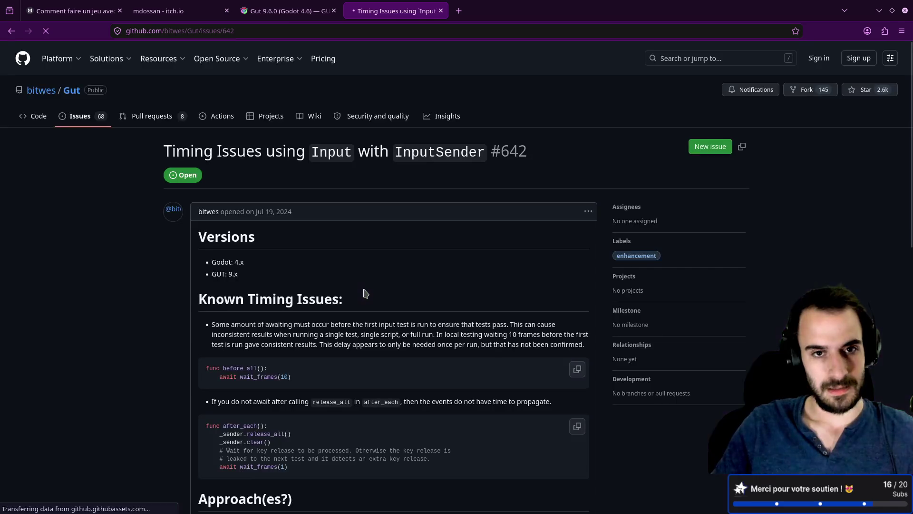
# Read the Known Timing Issues section of GUT issue #642.
pyautogui.scroll(-3, 366, 286)
pyautogui.moveTo(297, 267); pyautogui.dragTo(186, 255)
pyautogui.click(285, 315)
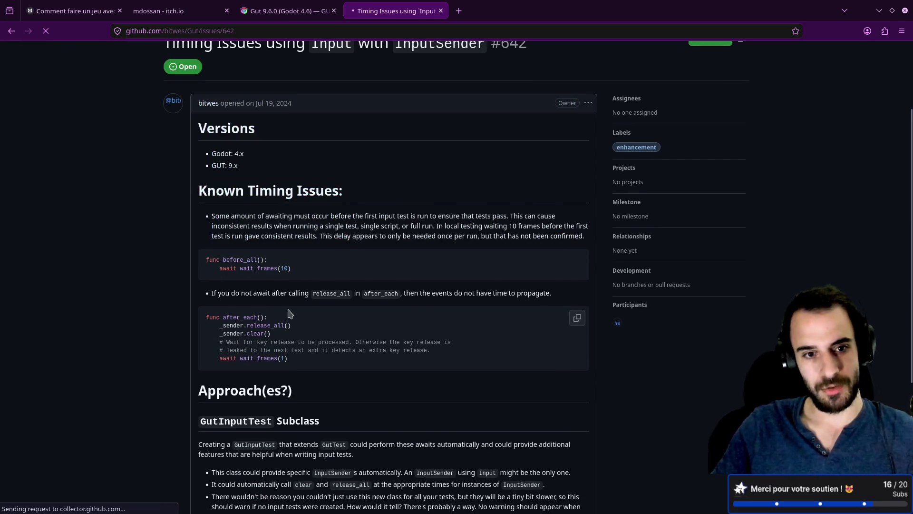
pyautogui.scroll(3, 298, 267)
pyautogui.moveTo(199, 298); pyautogui.dragTo(343, 299)
pyautogui.scroll(-3, 393, 301)
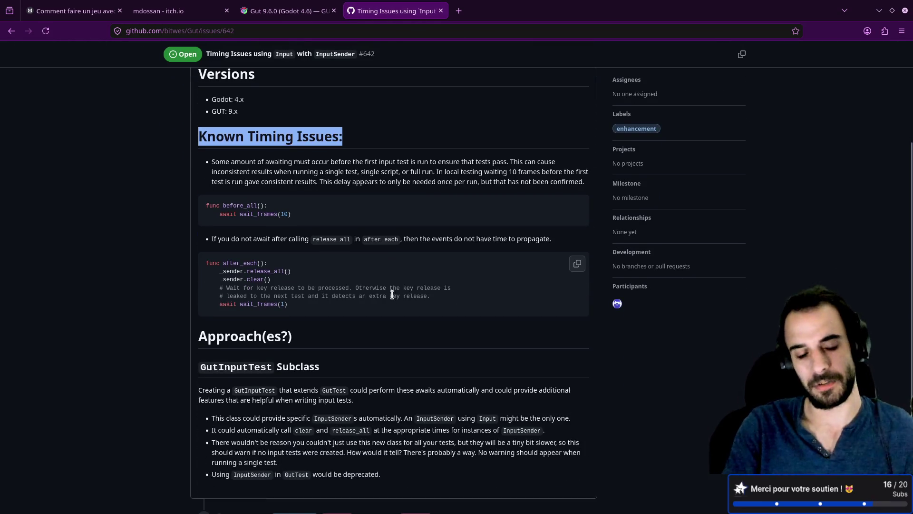
# Back in Godot, review the sender setup and after_all code of the interact test script.
pyautogui.hotkey('alt', 'Tab')
pyautogui.click(445, 209)
pyautogui.moveTo(445, 210); pyautogui.dragTo(423, 119)
pyautogui.moveTo(519, 256); pyautogui.dragTo(421, 137)
pyautogui.click(517, 315)
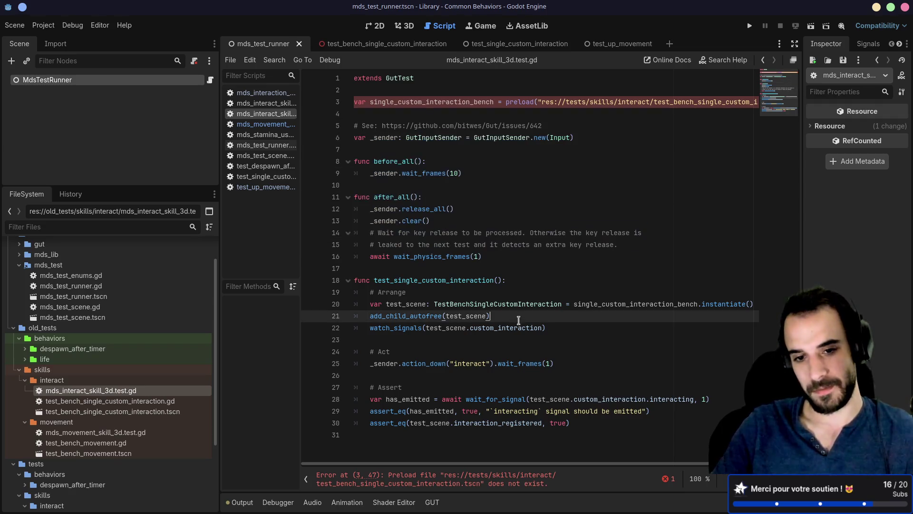
# Open test_up_movement.gd and review its input_press up, wait_physics_frame and position check lines.
pyautogui.click(566, 362)
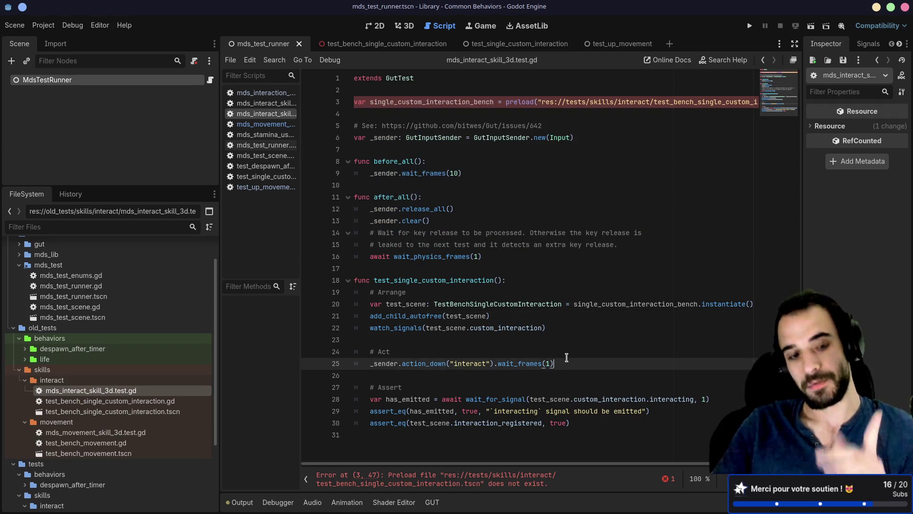
pyautogui.scroll(-5, 139, 411)
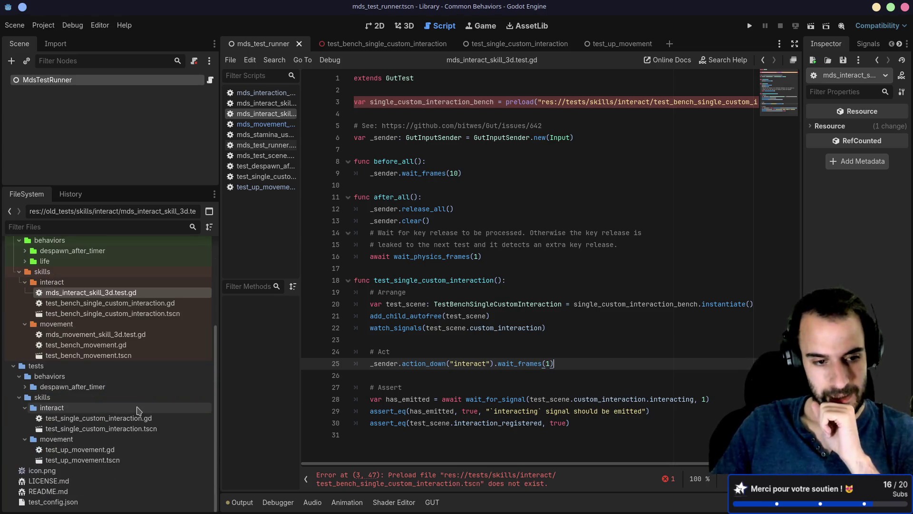
pyautogui.doubleClick(115, 454)
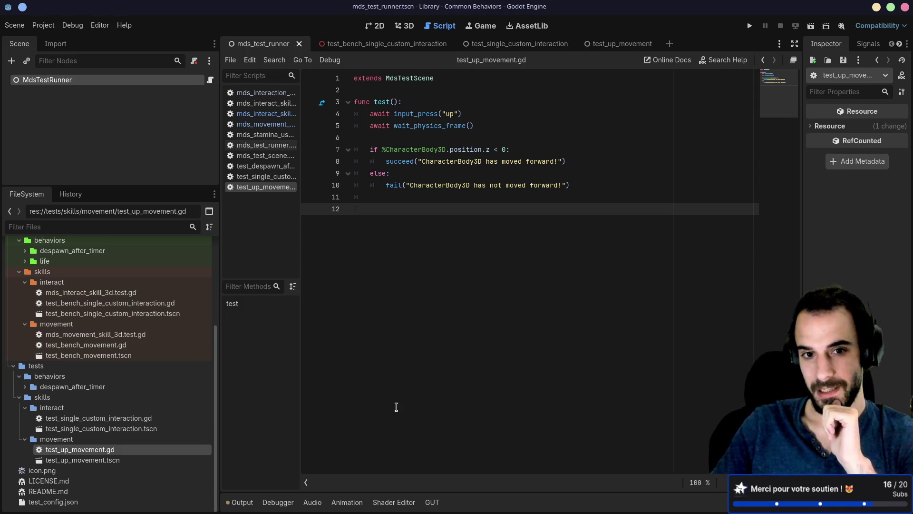
pyautogui.click(337, 100)
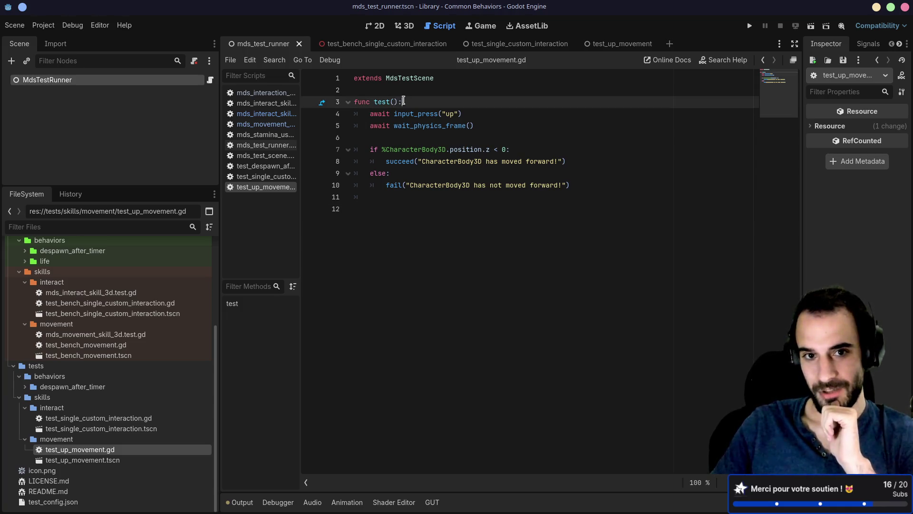
pyautogui.moveTo(463, 114)
pyautogui.mouseDown()
pyautogui.moveTo(357, 114)
pyautogui.moveTo(371, 114)
pyautogui.mouseUp()
pyautogui.click(375, 153)
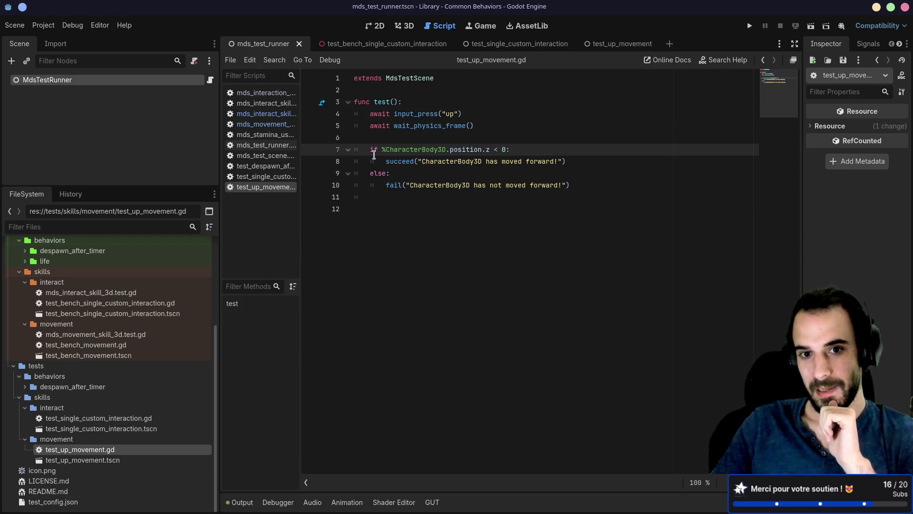
pyautogui.moveTo(475, 126); pyautogui.dragTo(366, 126)
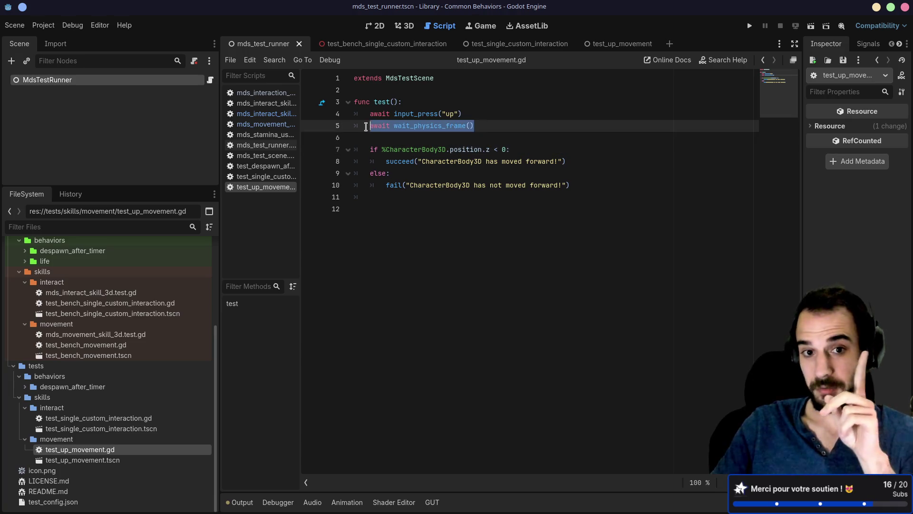
pyautogui.moveTo(523, 150); pyautogui.dragTo(348, 146)
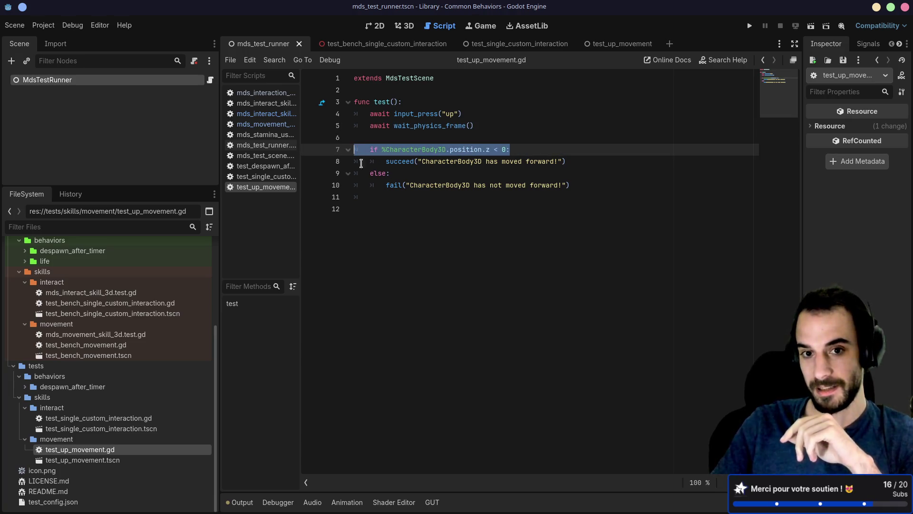
pyautogui.click(370, 184)
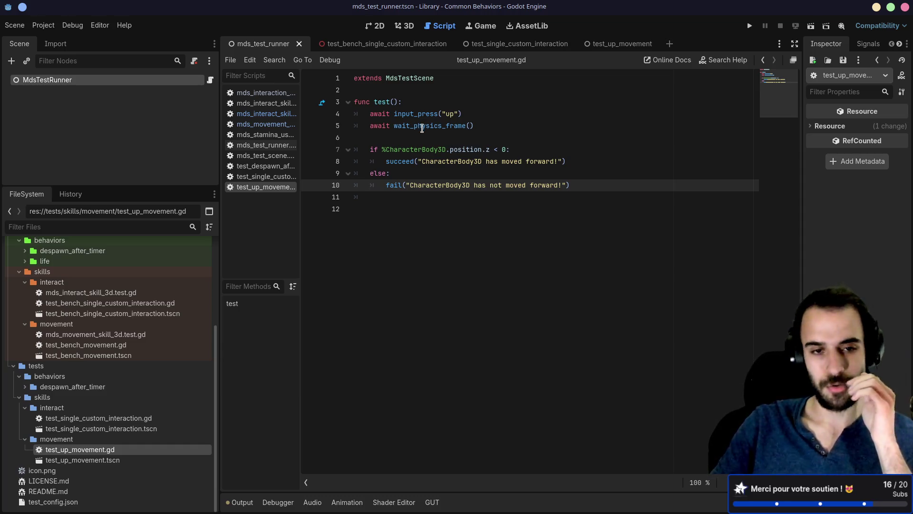
# Re-examine the input_press up line and the position check on line 7.
pyautogui.moveTo(422, 128)
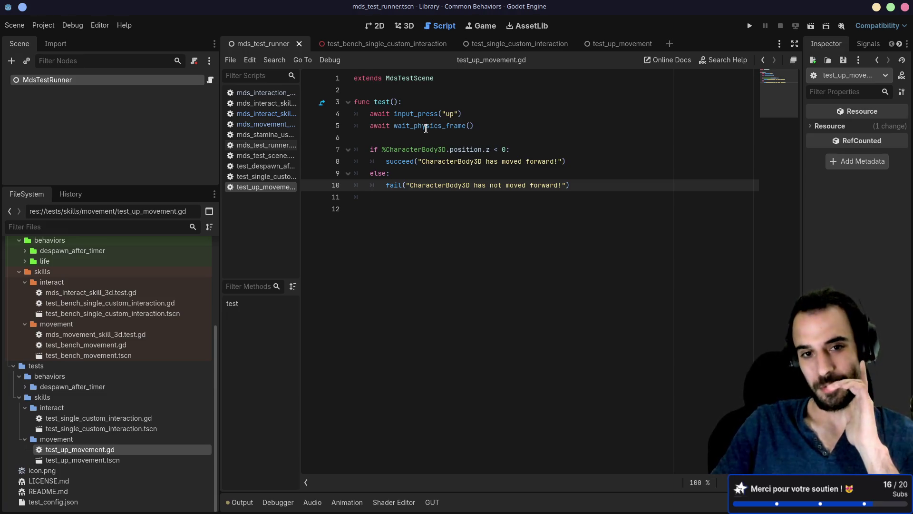
pyautogui.tripleClick(428, 114)
pyautogui.click(374, 138)
pyautogui.tripleClick(428, 114)
pyautogui.click(403, 149)
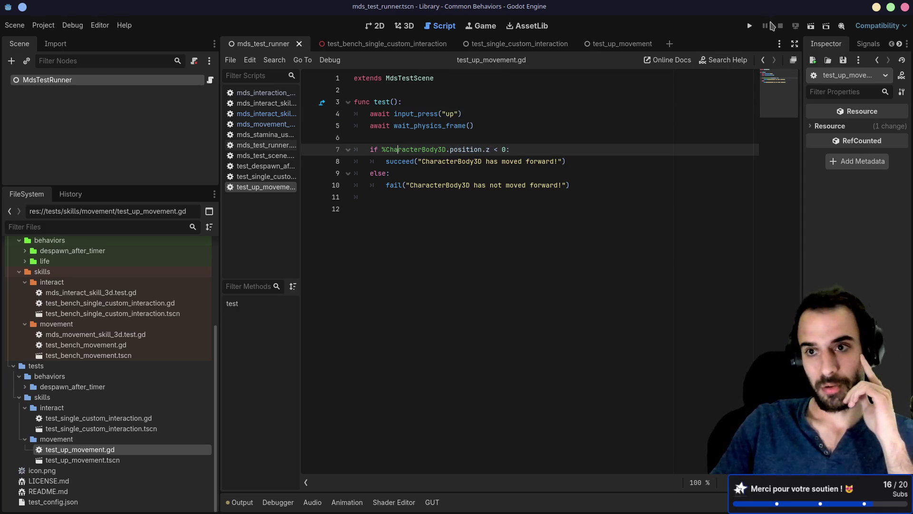
# Run the MdsTestRunner scene and confirm in Output that all three tests pass.
pyautogui.click(811, 26)
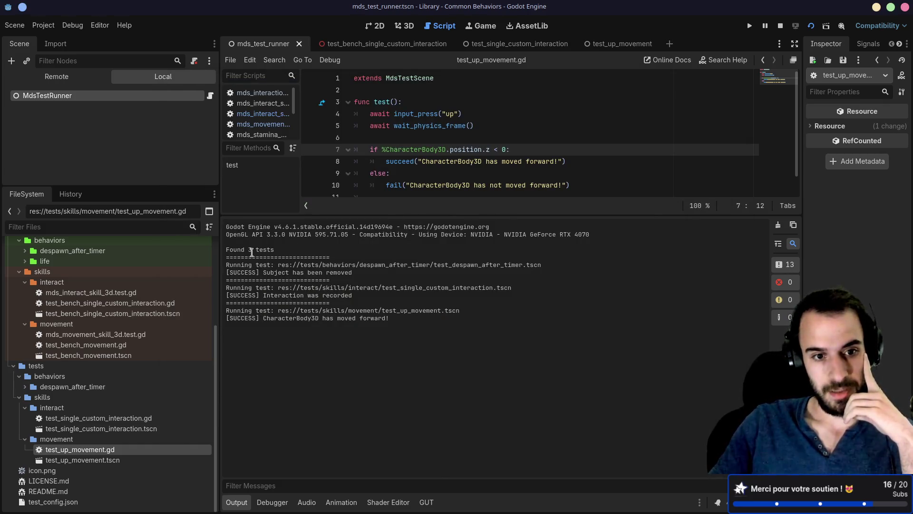
pyautogui.tripleClick(331, 295)
pyautogui.click(409, 324)
pyautogui.tripleClick(347, 317)
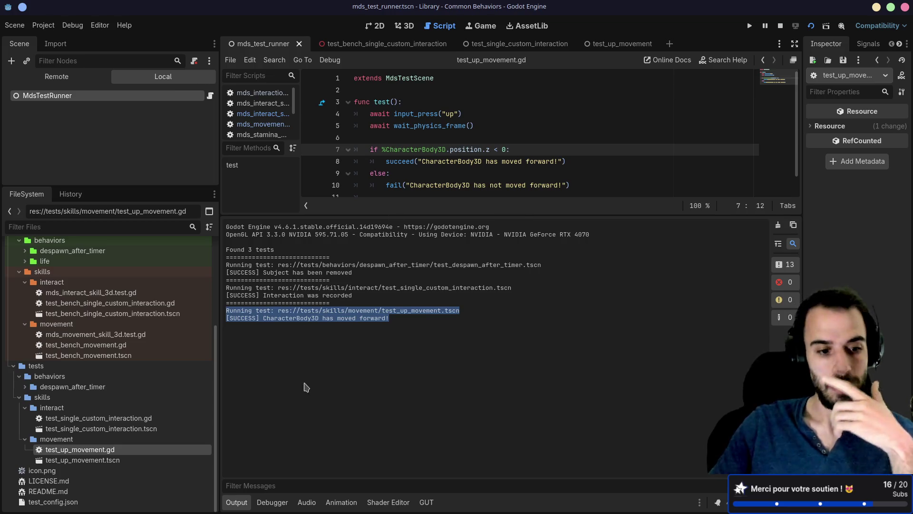
# Open test_up_movement.tscn in 3D, run it alone to watch the capsule, then close it and open its script.
pyautogui.doubleClick(112, 460)
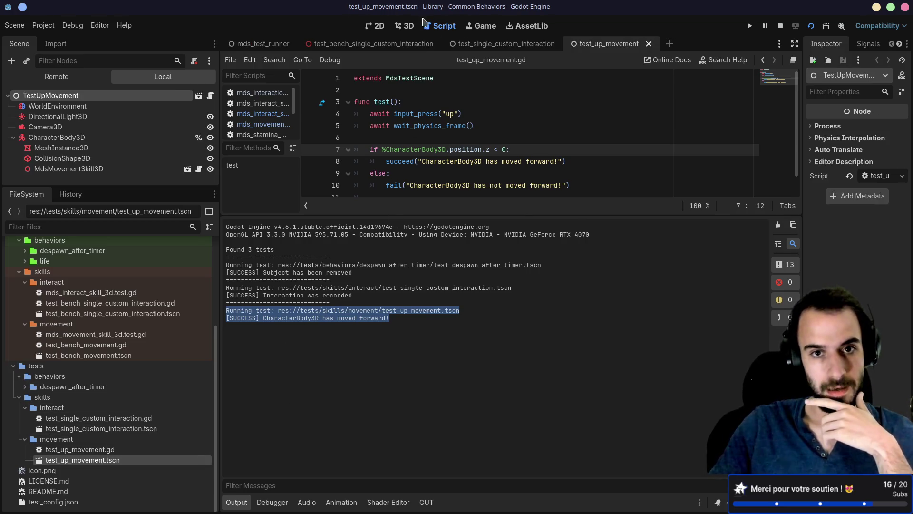
pyautogui.click(405, 25)
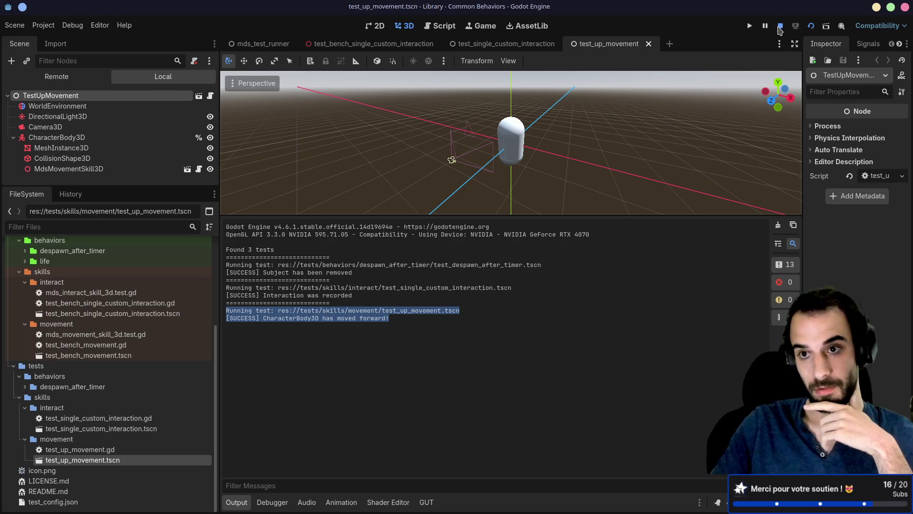
pyautogui.click(810, 25)
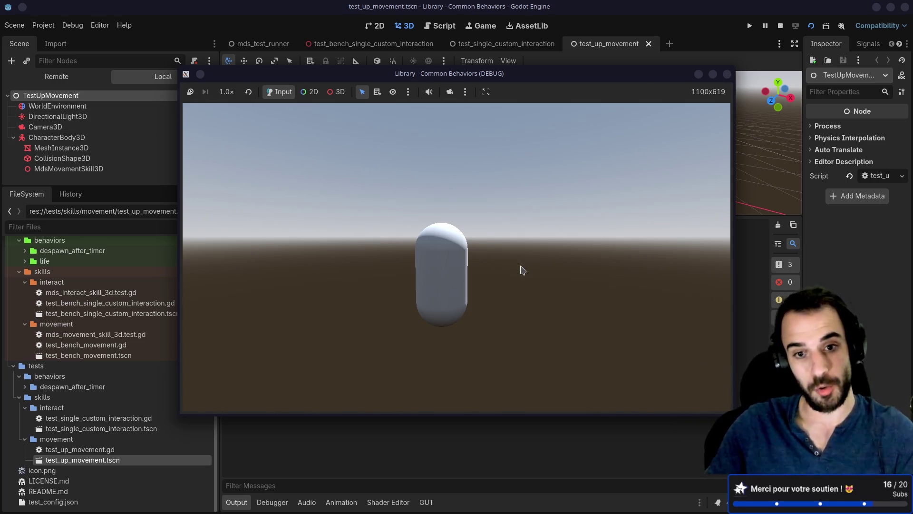
pyautogui.moveTo(547, 84); pyautogui.dragTo(552, 91)
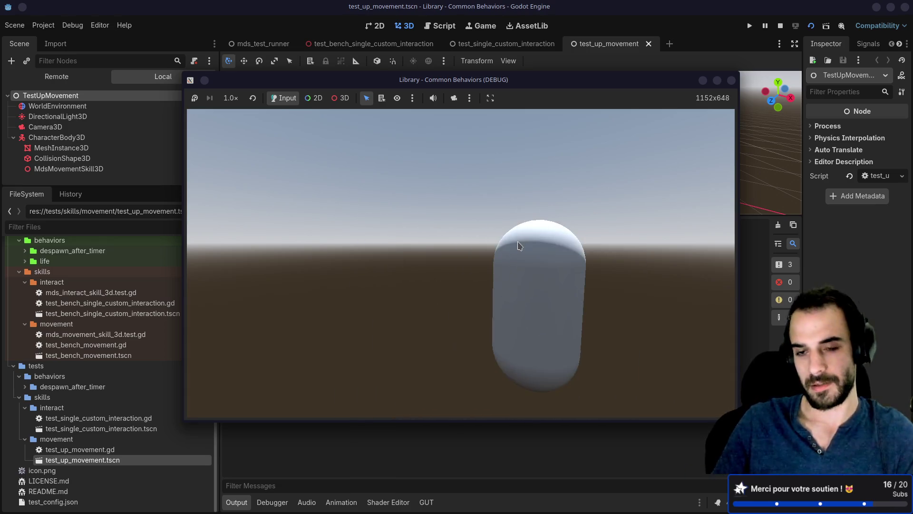
pyautogui.click(731, 80)
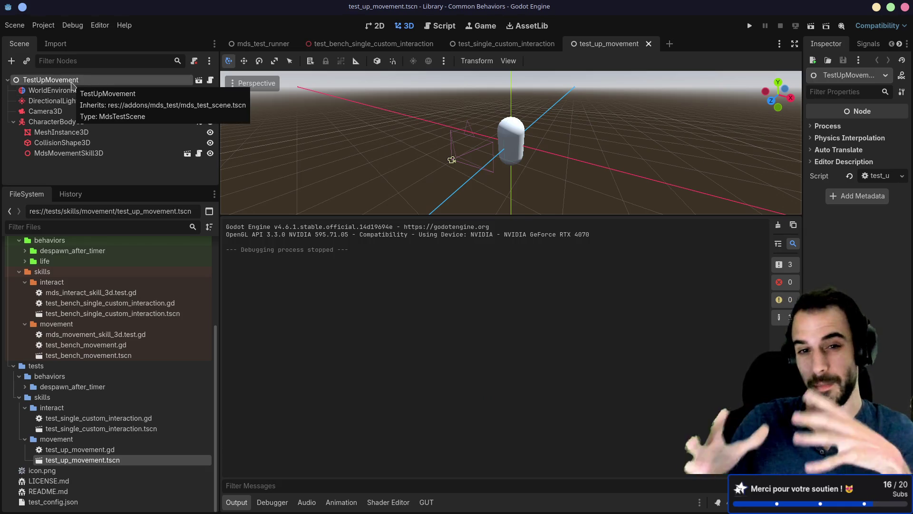
pyautogui.click(211, 80)
# Switch to the mds_test_runner scene and run it twice, closing the game window each time.
pyautogui.moveTo(437, 78)
pyautogui.mouseDown()
pyautogui.moveTo(375, 78)
pyautogui.moveTo(383, 78)
pyautogui.mouseUp()
pyautogui.click(247, 43)
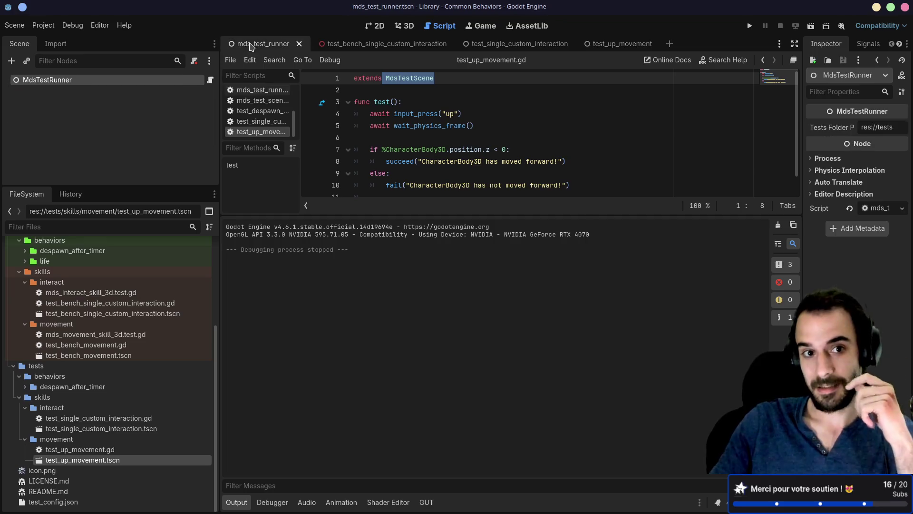
pyautogui.click(811, 26)
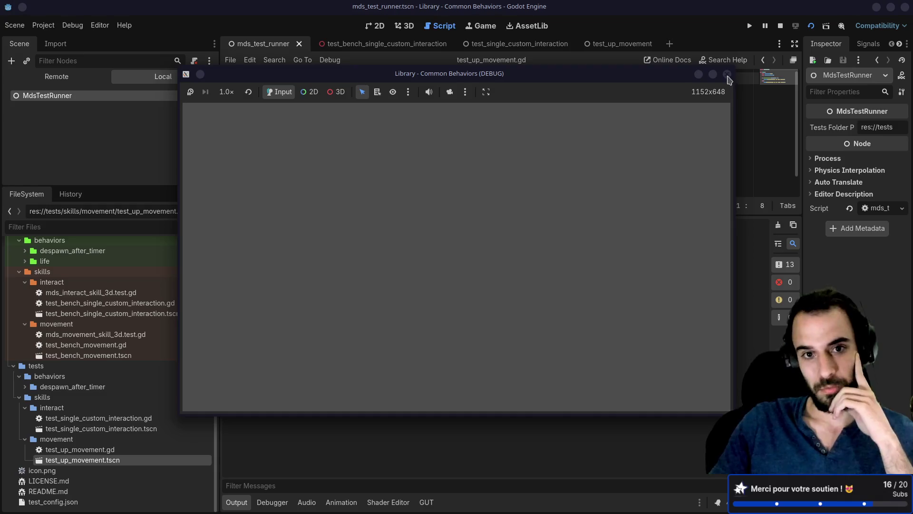
pyautogui.click(727, 74)
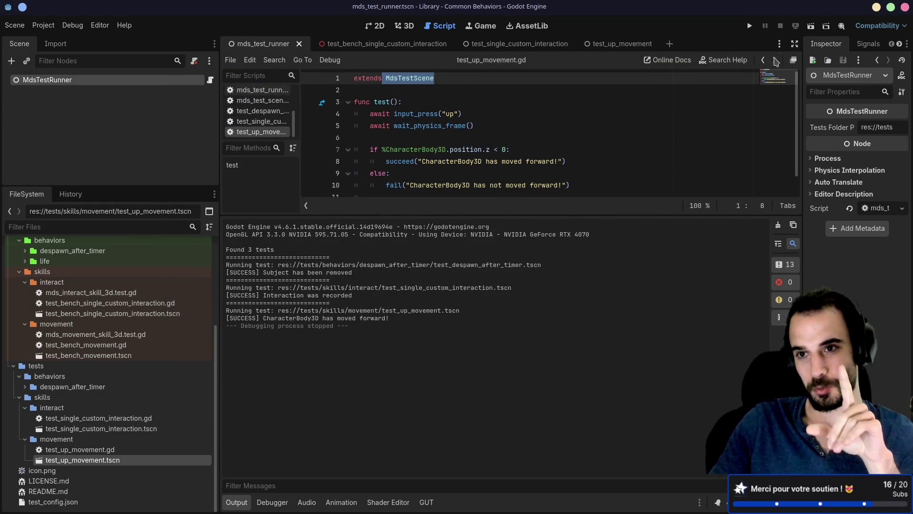
pyautogui.click(810, 26)
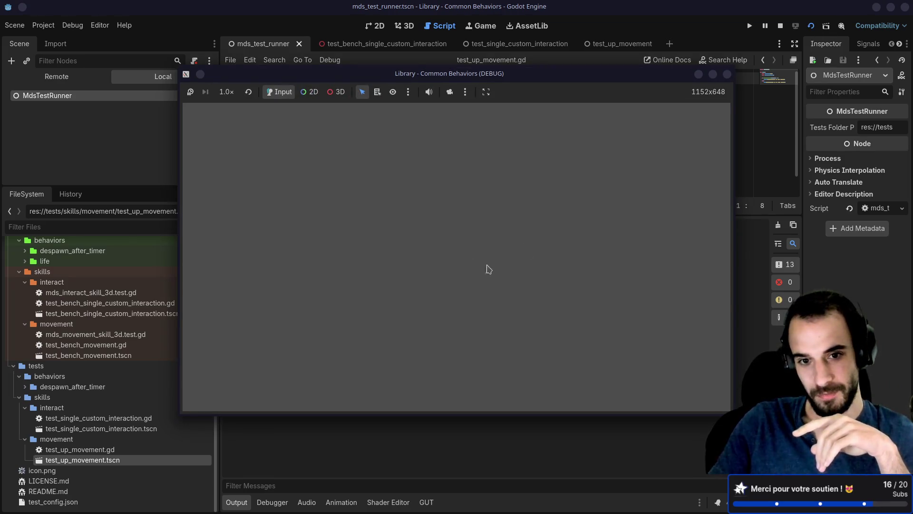
pyautogui.click(727, 75)
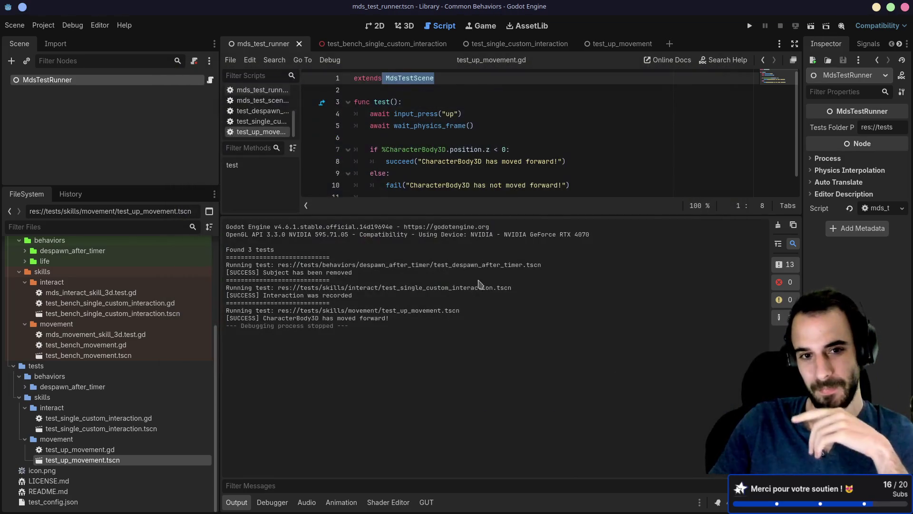
pyautogui.moveTo(510, 254); pyautogui.dragTo(358, 106)
# Add a TODO comment about an assert function in MdsTestScene and start an assert( line below it.
pyautogui.click(512, 141)
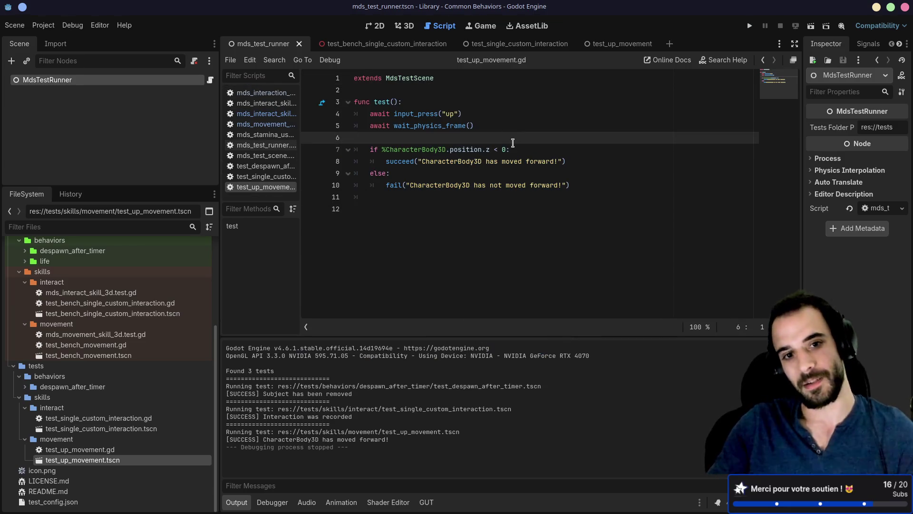
pyautogui.press('Return')
pyautogui.write('TODO: assert f')
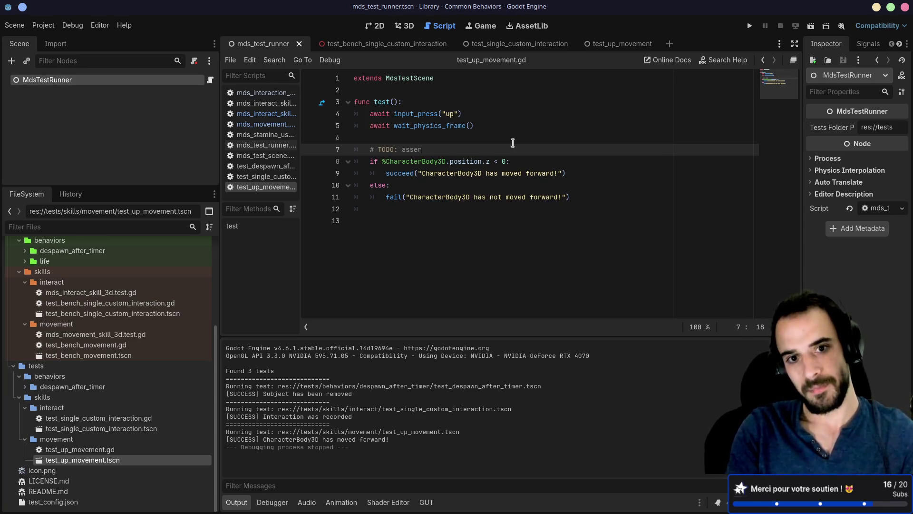
pyautogui.write('unction')
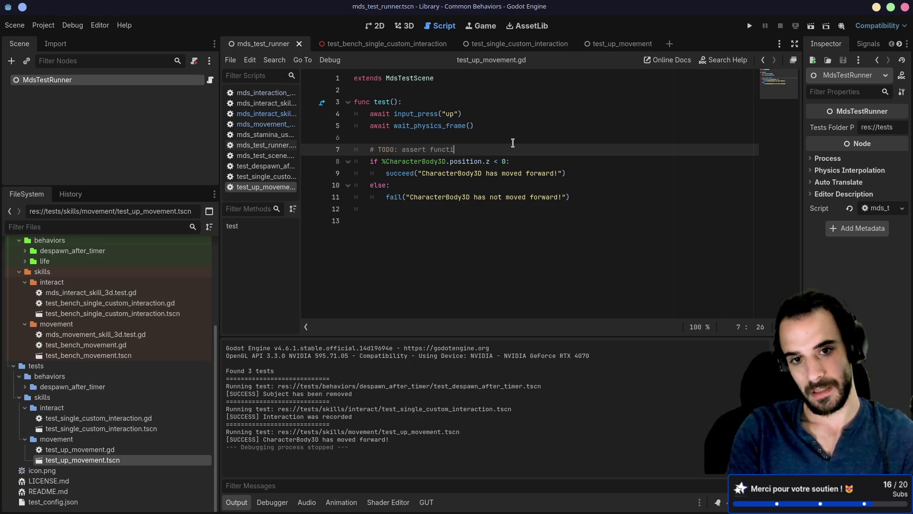
pyautogui.moveTo(382, 209); pyautogui.dragTo(340, 160)
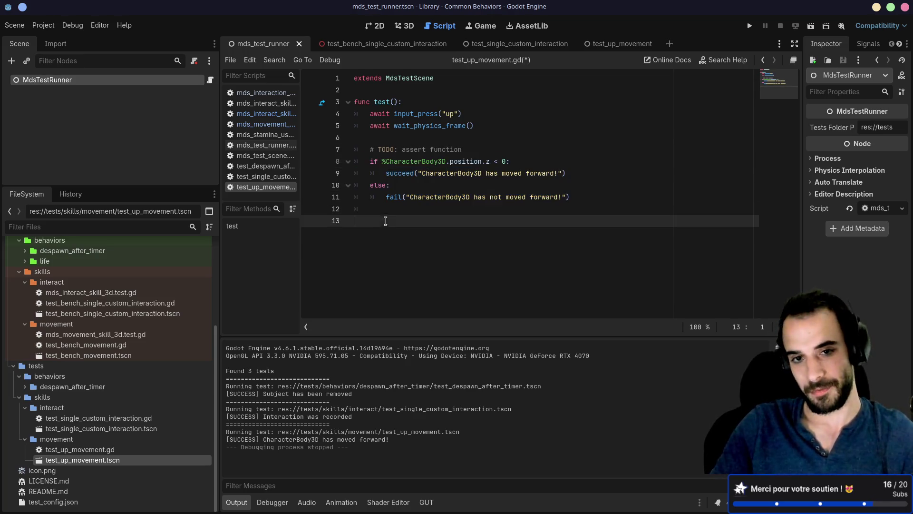
pyautogui.click(481, 148)
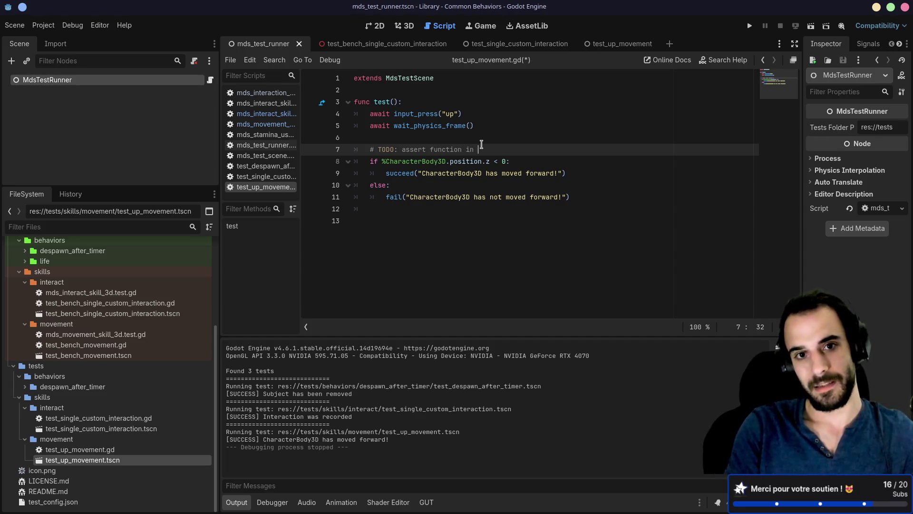
pyautogui.write('estScene')
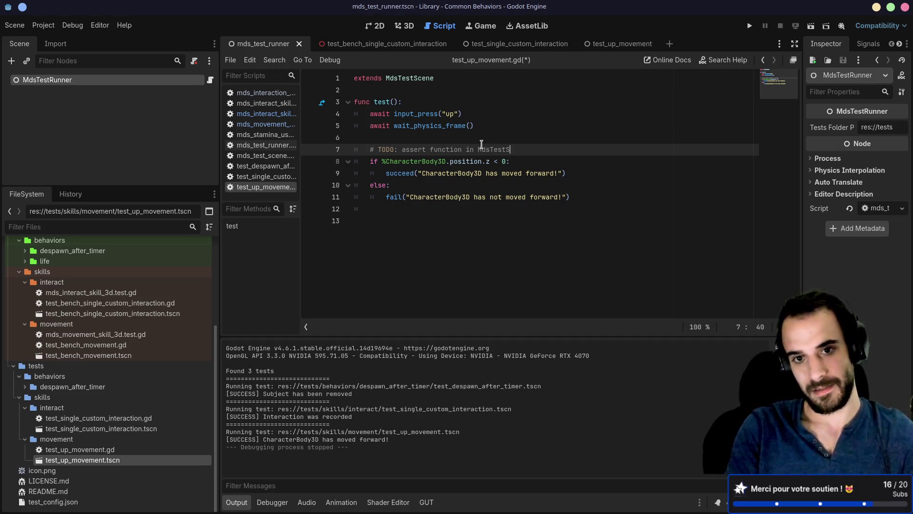
pyautogui.press('Return')
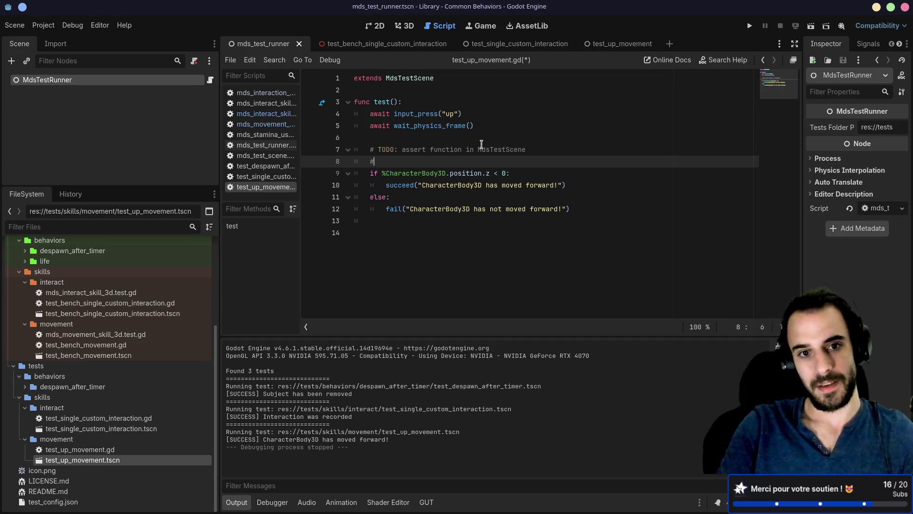
pyautogui.write('assert(')
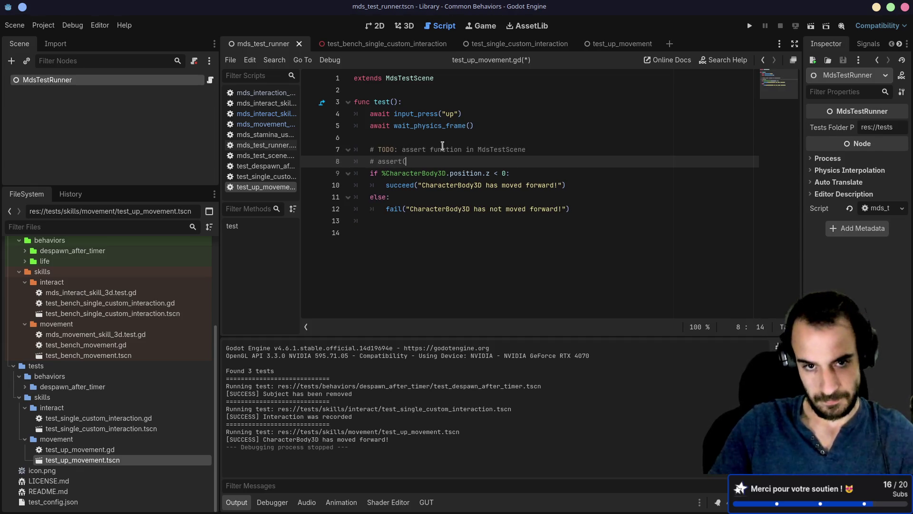
# Fill the commented assert with the position.z condition and the copied fail() message.
pyautogui.moveTo(382, 173)
pyautogui.mouseDown()
pyautogui.moveTo(505, 172)
pyautogui.moveTo(438, 166)
pyautogui.mouseUp()
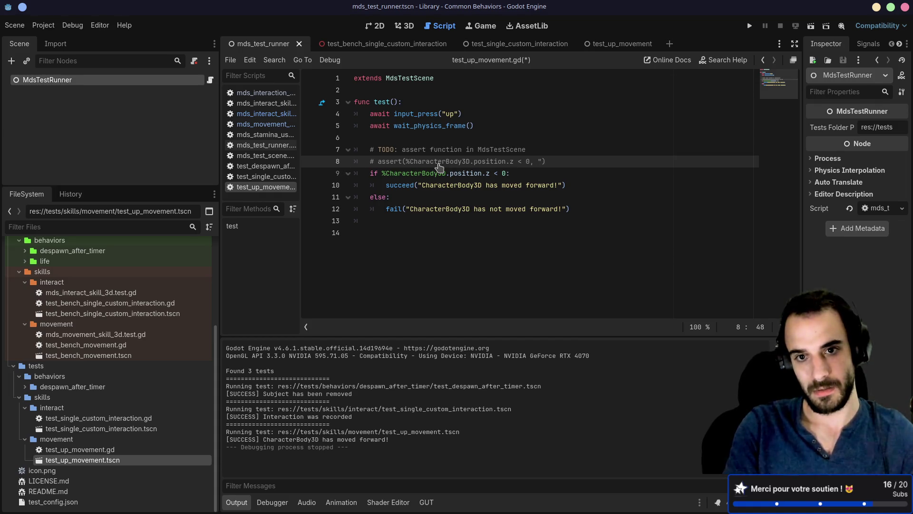
pyautogui.moveTo(410, 210); pyautogui.dragTo(563, 210)
pyautogui.hotkey('ctrl', 'c')
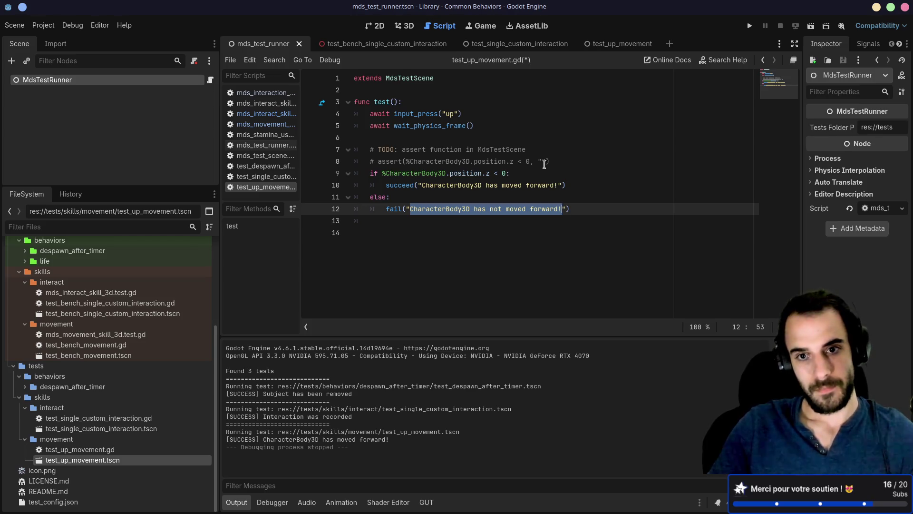
pyautogui.click(544, 161)
pyautogui.hotkey('ctrl', 'v')
pyautogui.click(581, 154)
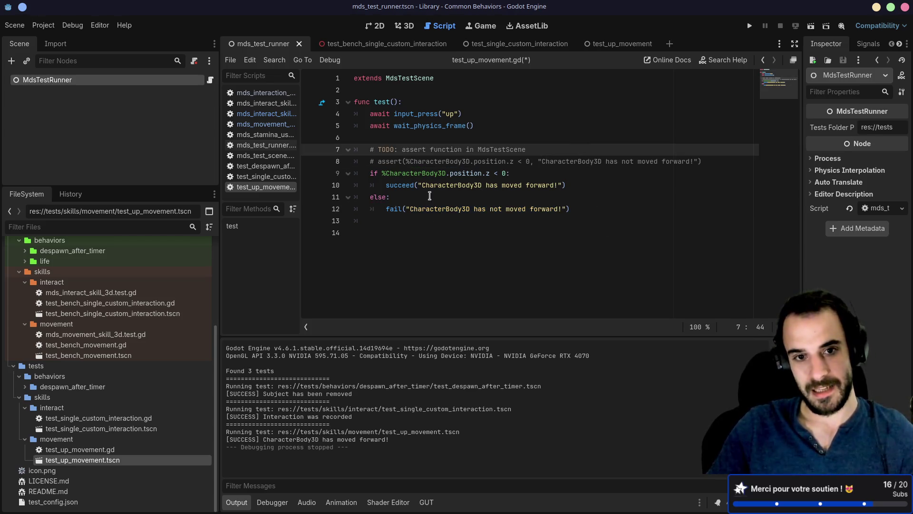
pyautogui.moveTo(378, 162); pyautogui.dragTo(586, 169)
pyautogui.click(626, 137)
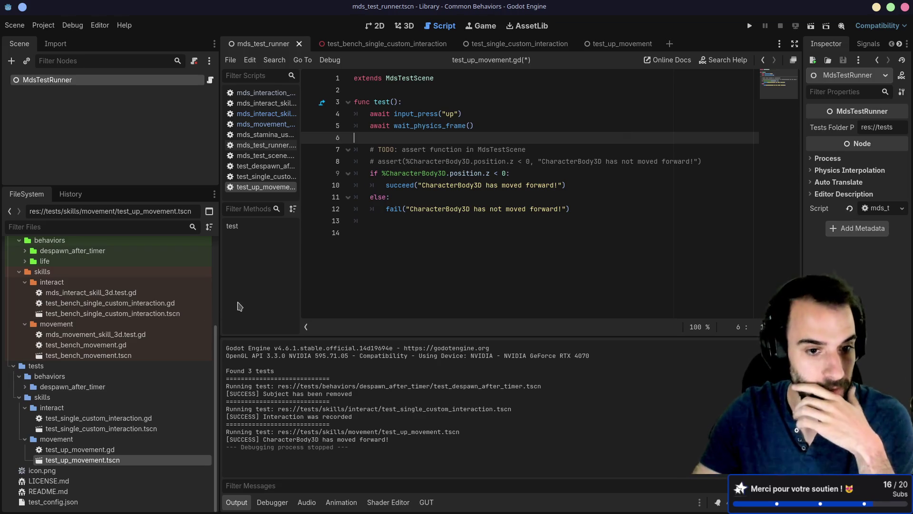
pyautogui.moveTo(220, 276); pyautogui.dragTo(284, 276)
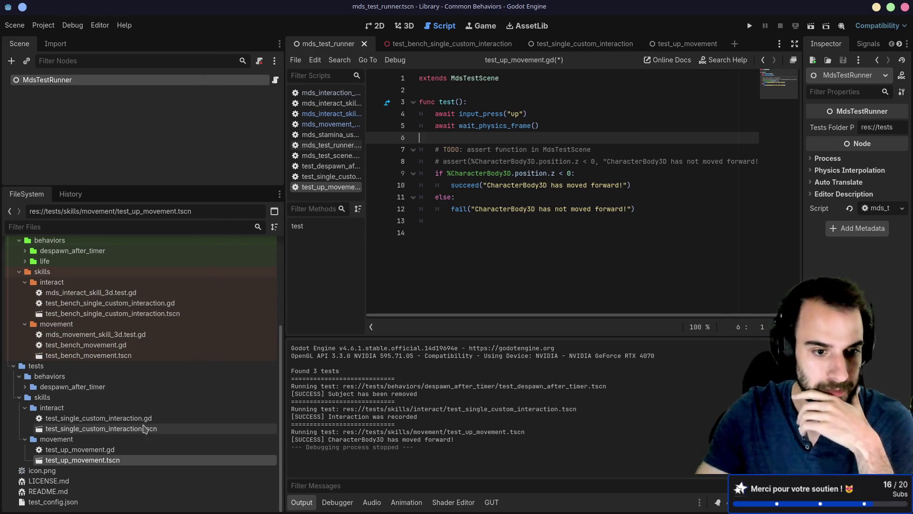
# Open test_single_custom_interaction.tscn in 3D, inspect its Player, Interactable and MdsInteractionCustom nodes, and run it once.
pyautogui.doubleClick(142, 429)
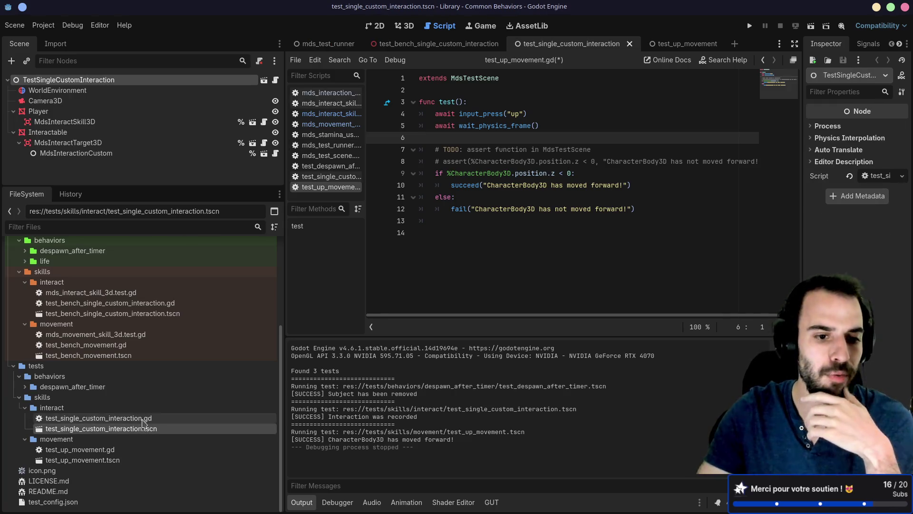
pyautogui.doubleClick(143, 418)
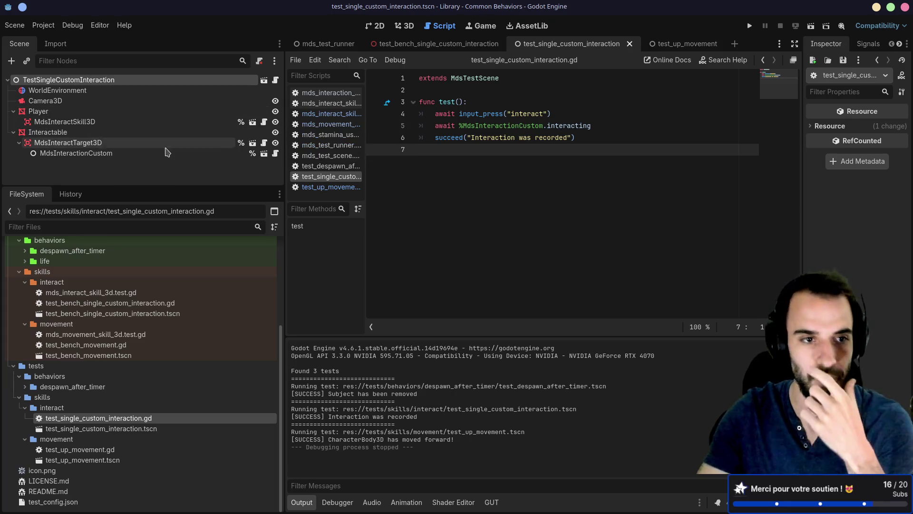
pyautogui.click(408, 27)
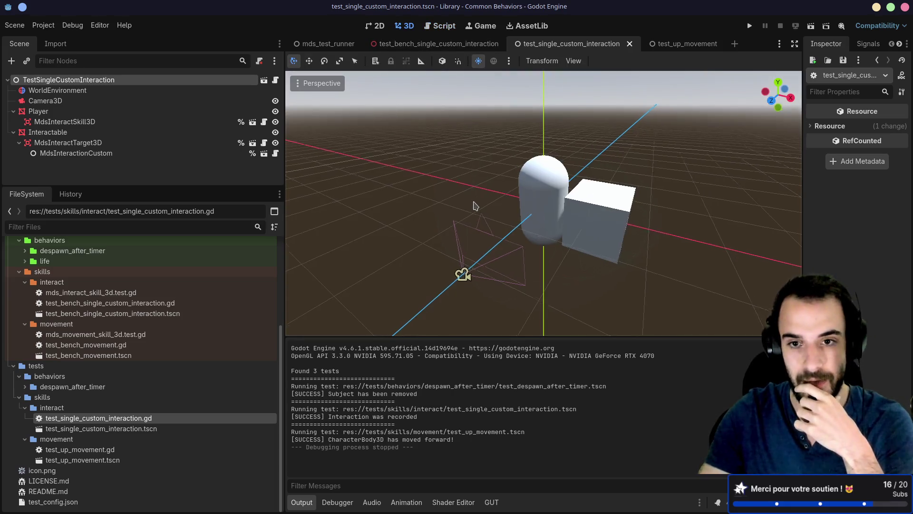
pyautogui.click(542, 180)
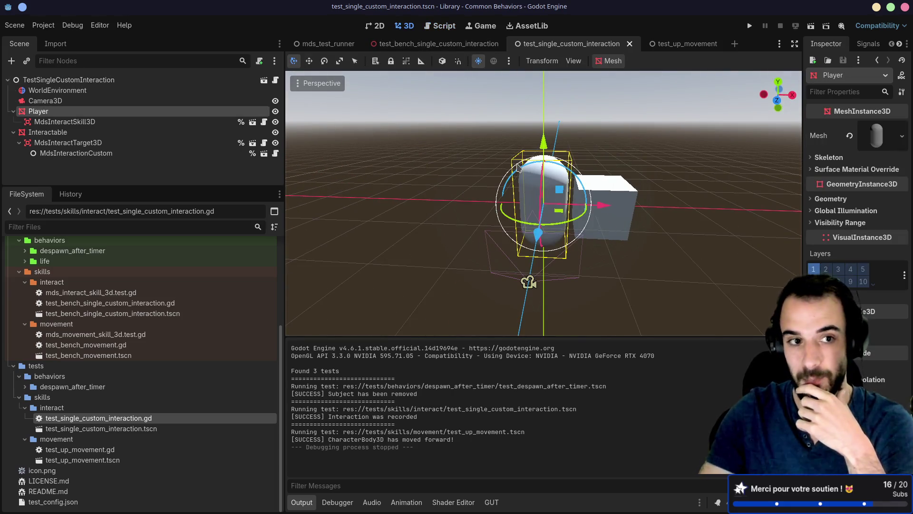
pyautogui.click(66, 122)
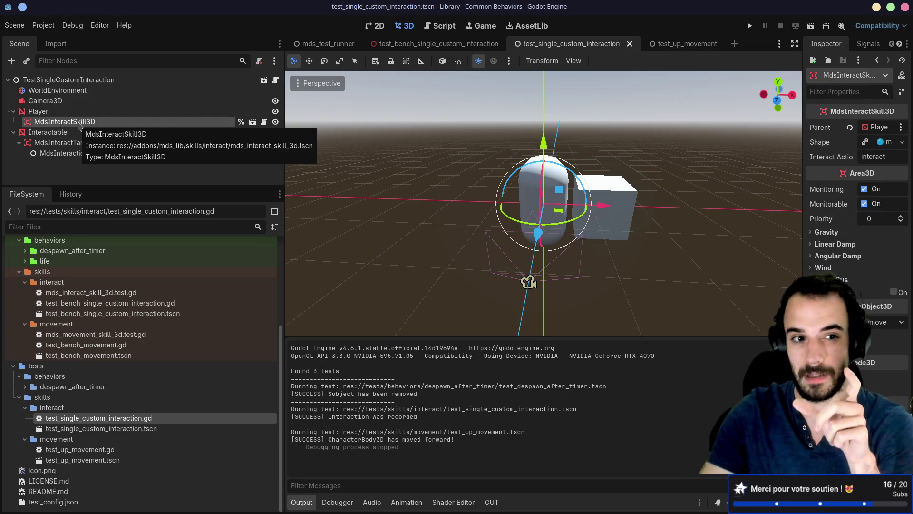
pyautogui.click(582, 198)
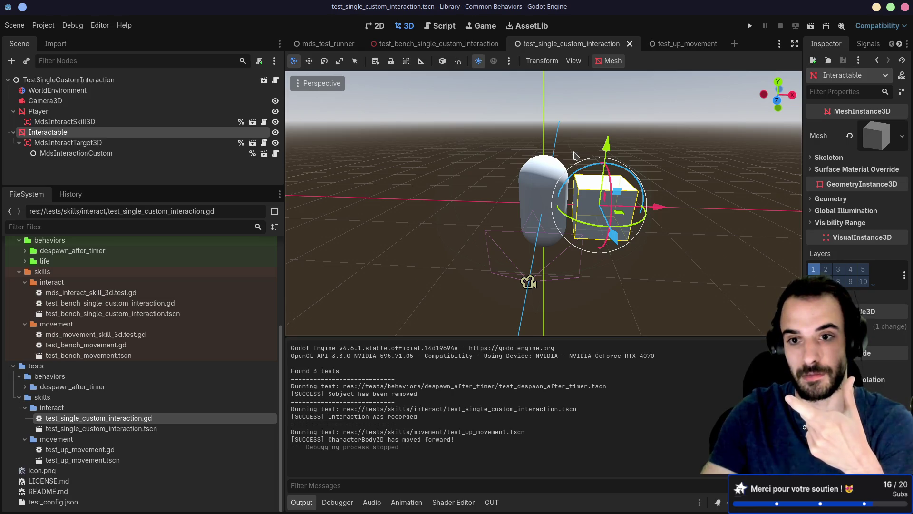
pyautogui.click(98, 154)
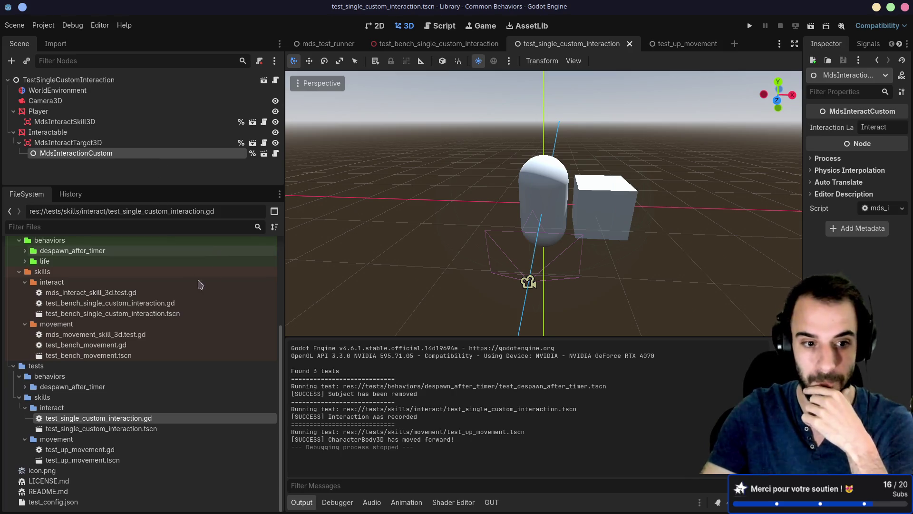
pyautogui.click(811, 26)
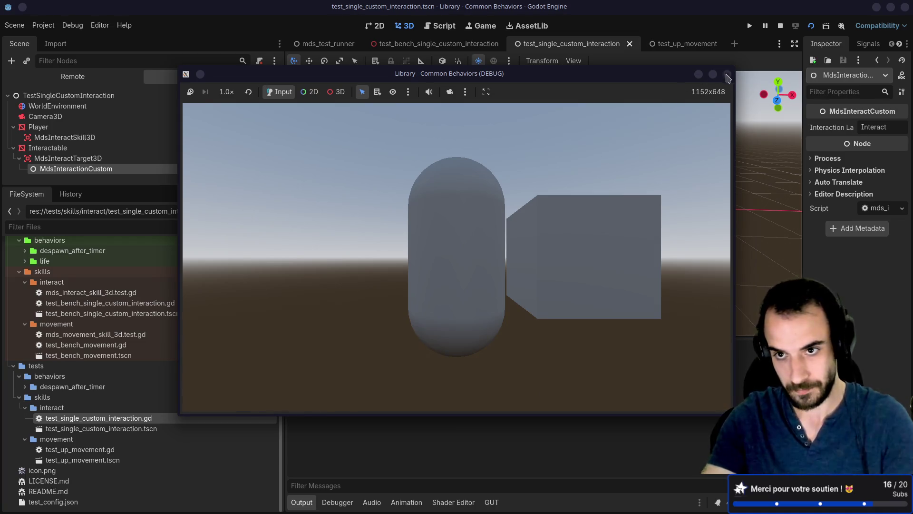
pyautogui.click(727, 75)
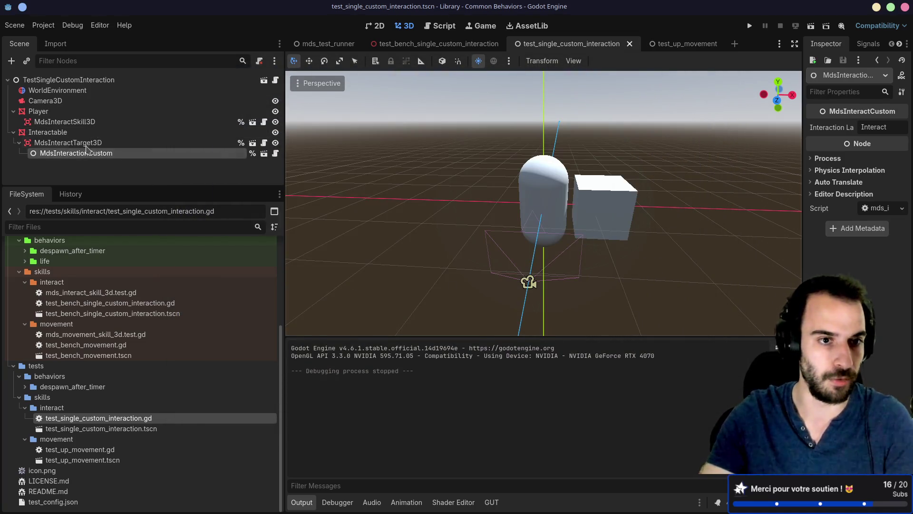
# View the MdsInteractionCustom, MdsInteractTarget3D and scene scripts, ending on MdsInteractionCustom, and save.
pyautogui.click(275, 153)
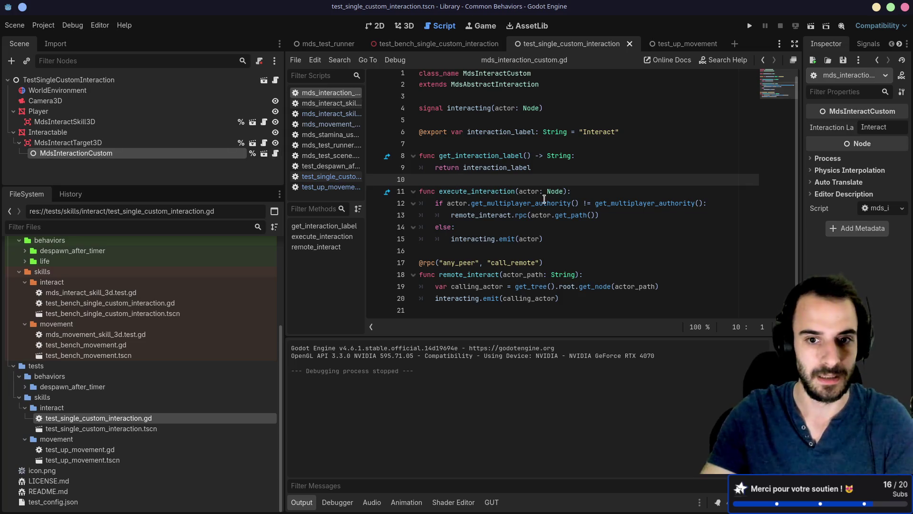
pyautogui.scroll(1, 545, 200)
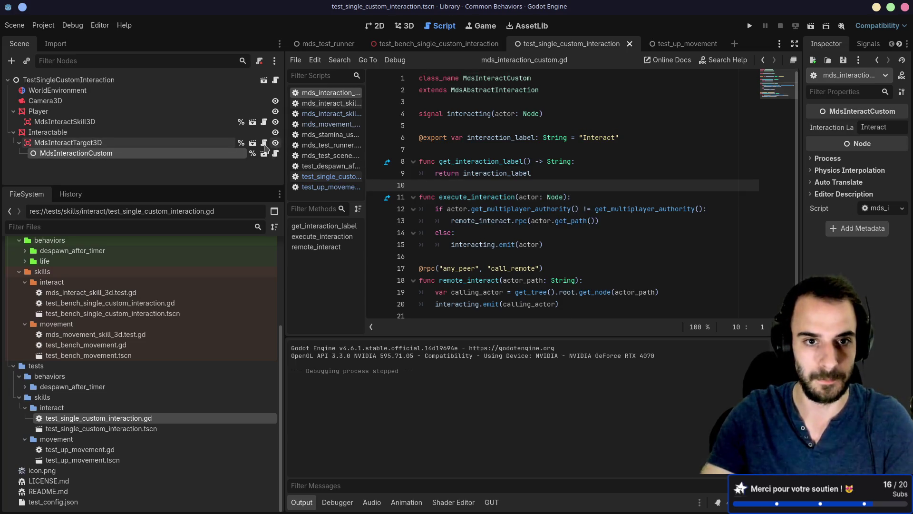
pyautogui.click(264, 143)
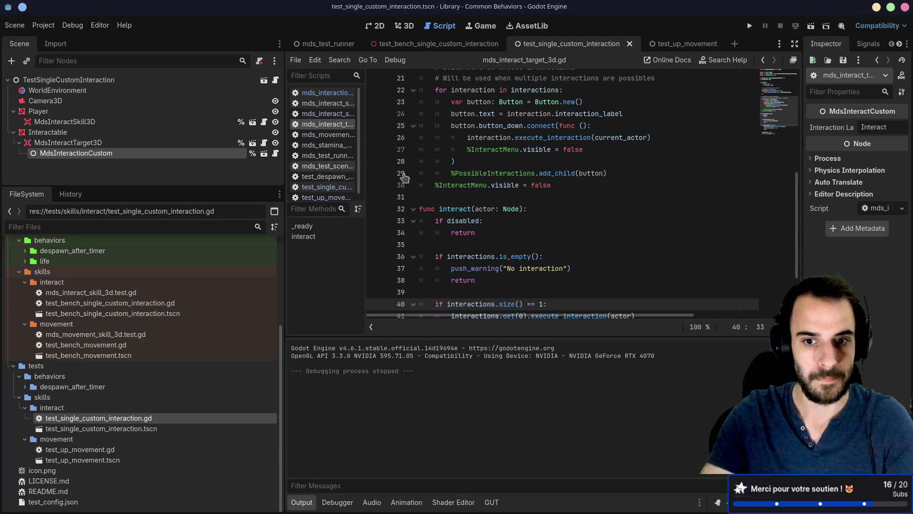
pyautogui.scroll(-3, 447, 185)
pyautogui.click(275, 79)
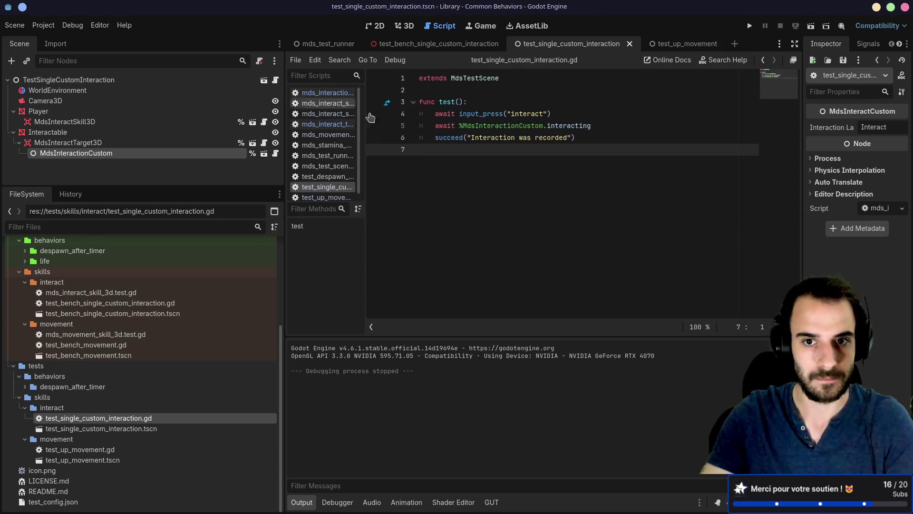
pyautogui.click(275, 153)
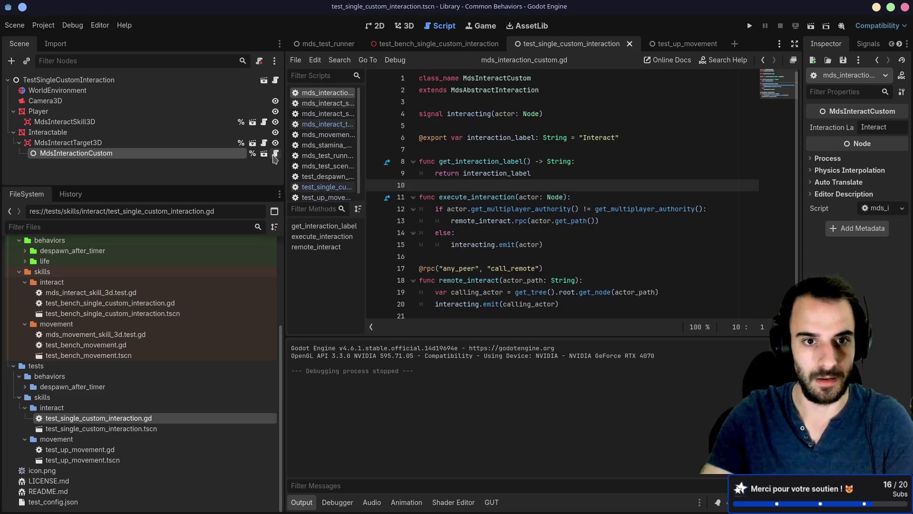
pyautogui.hotkey('ctrl', 's')
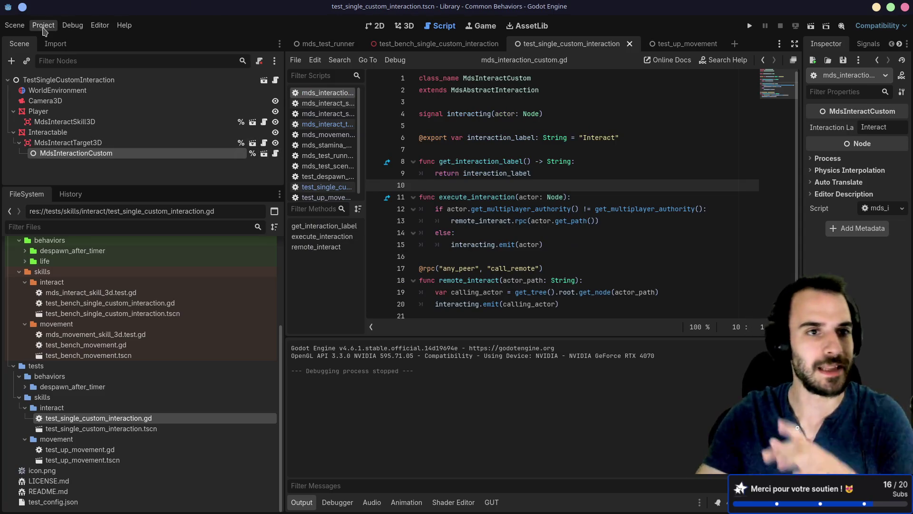
# Reload the current project from the Project menu, then open Meowtel Manager from the Project Manager.
pyautogui.click(43, 25)
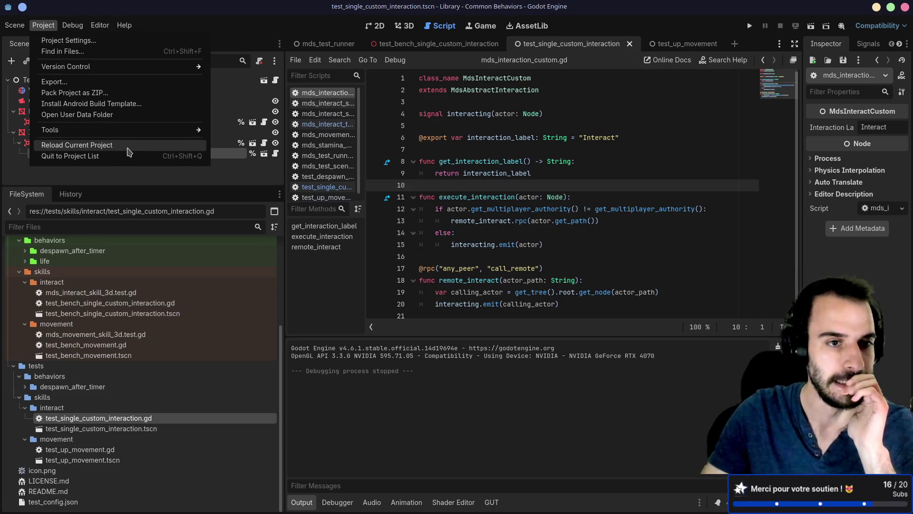
pyautogui.click(128, 151)
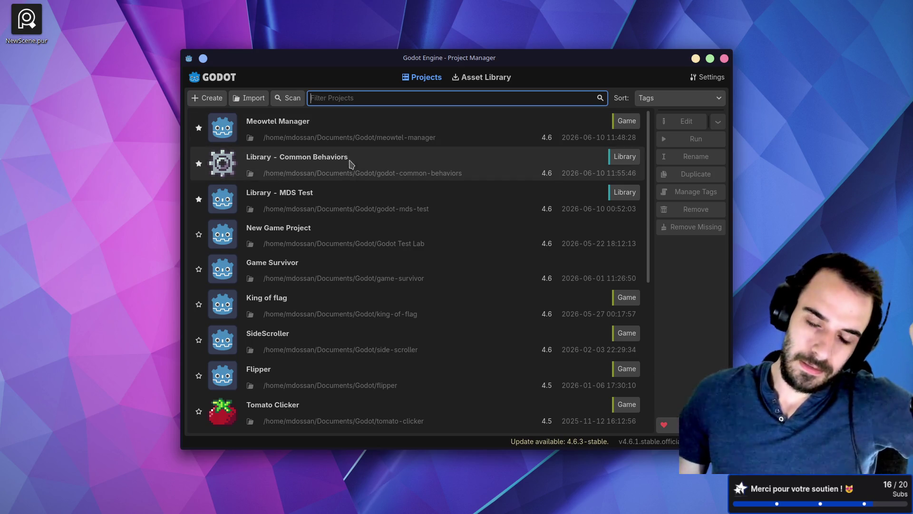
pyautogui.doubleClick(354, 132)
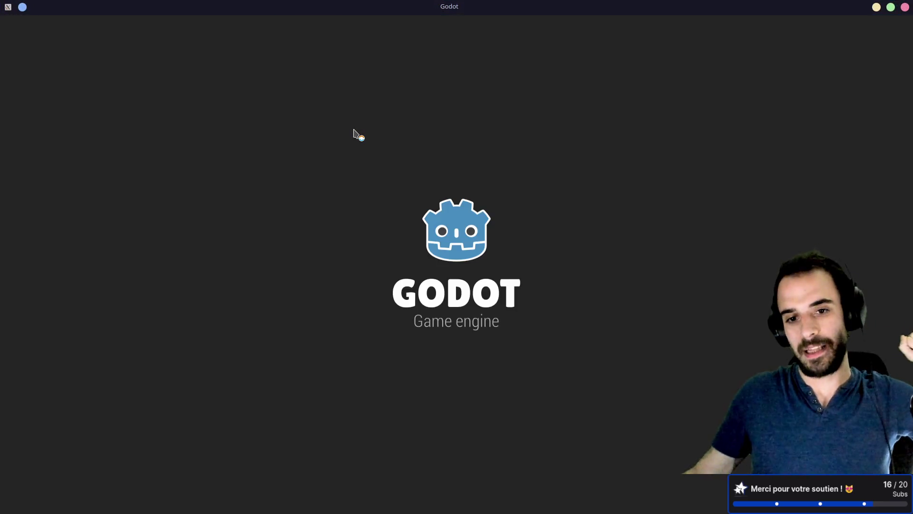
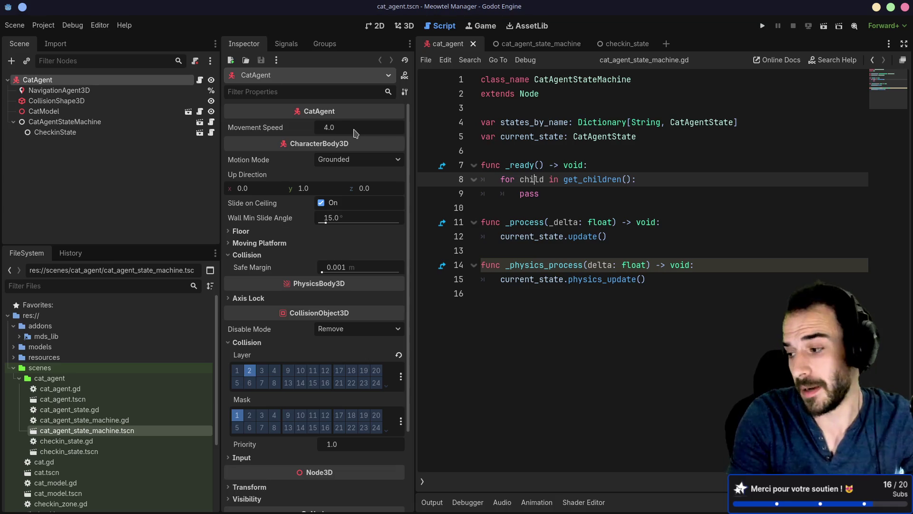
# Switch to Firefox and show the Milanote board 'Comment faire un jeu avec du potentiel ?'.
pyautogui.hotkey('alt', 'Tab')
pyautogui.click(74, 11)
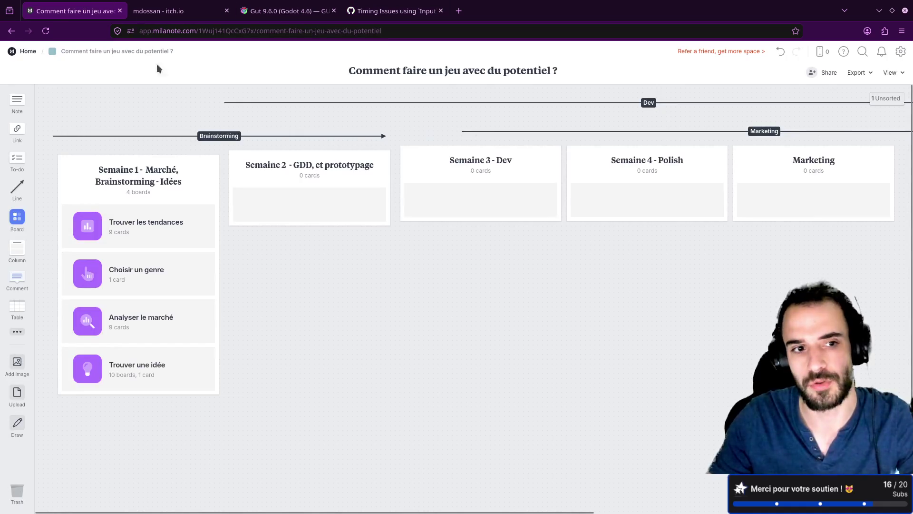
# Open the Meowtel Manager board from the Trouver une idée board in Semaine 1.
pyautogui.click(141, 175)
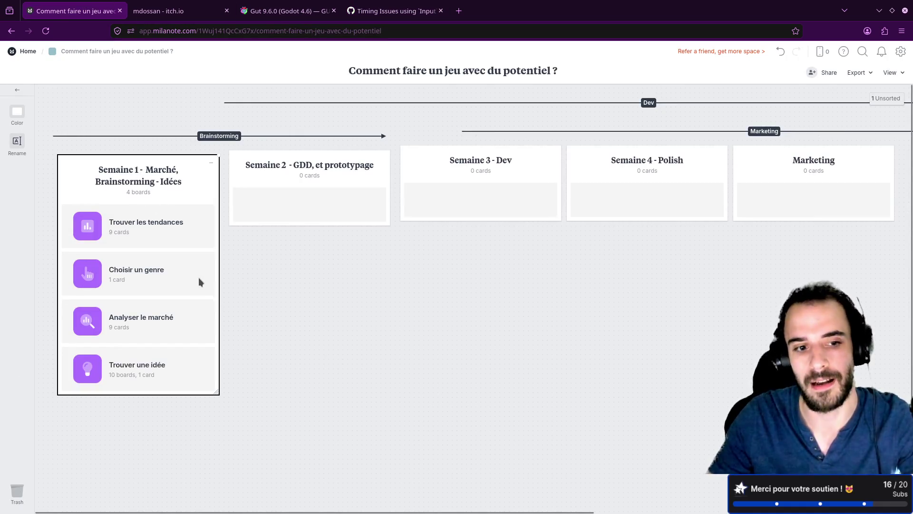
pyautogui.click(157, 365)
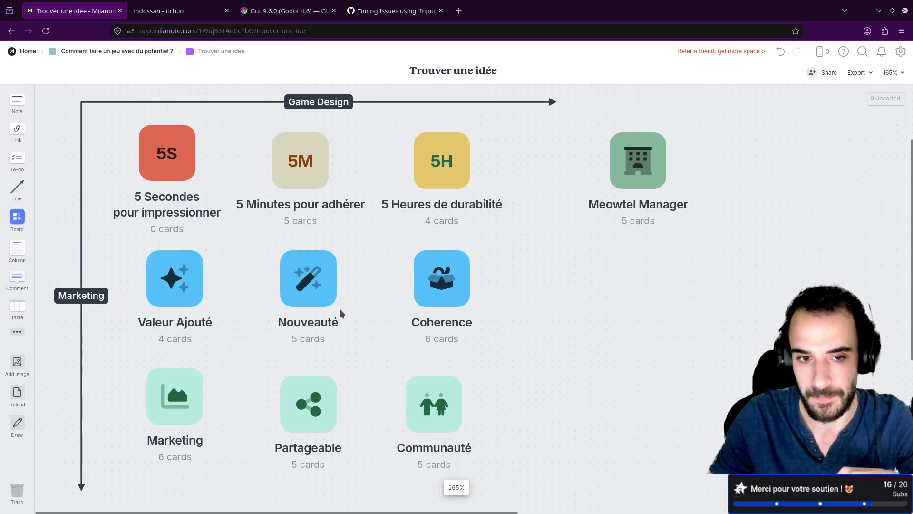
pyautogui.click(629, 184)
# Read through the Meowtel Manager design notes, then return to the parent board's Semaine columns.
pyautogui.scroll(-10, 572, 315)
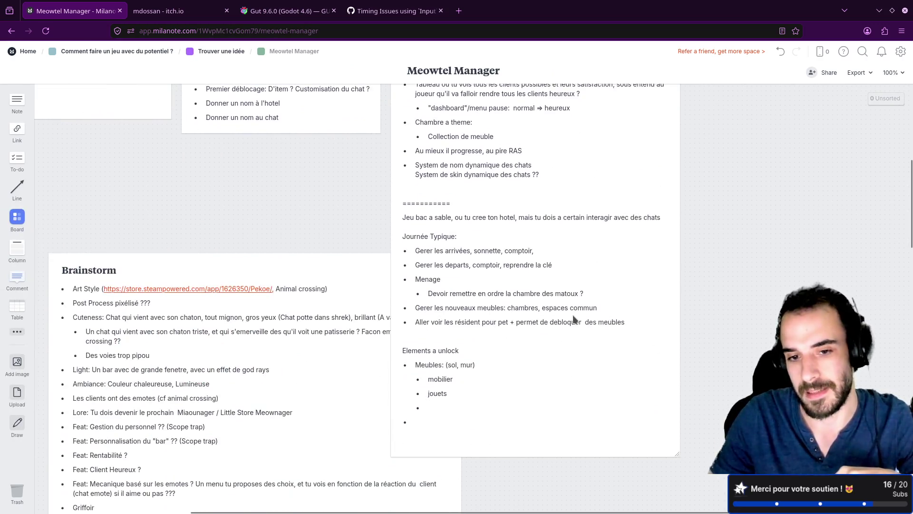
pyautogui.scroll(-8, 244, 218)
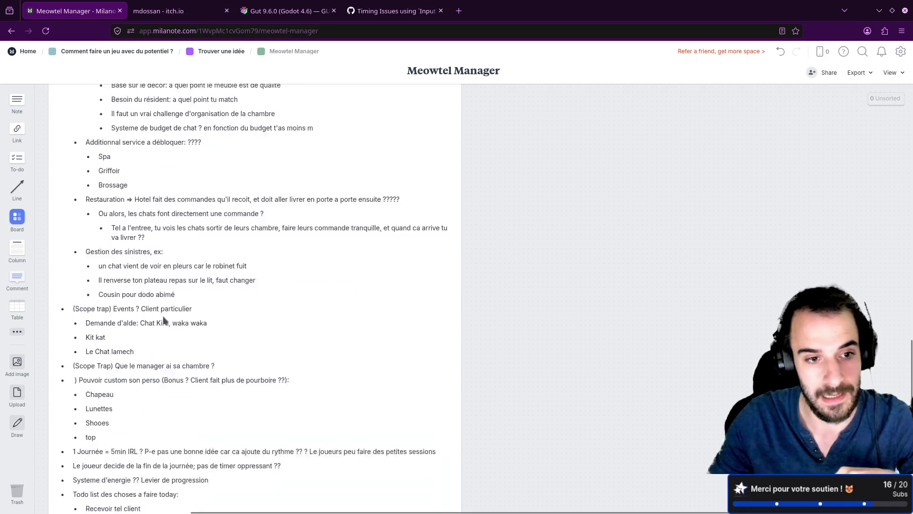
pyautogui.scroll(7, 173, 369)
pyautogui.scroll(10, 176, 361)
pyautogui.scroll(-5, 189, 321)
pyautogui.scroll(-10, 191, 330)
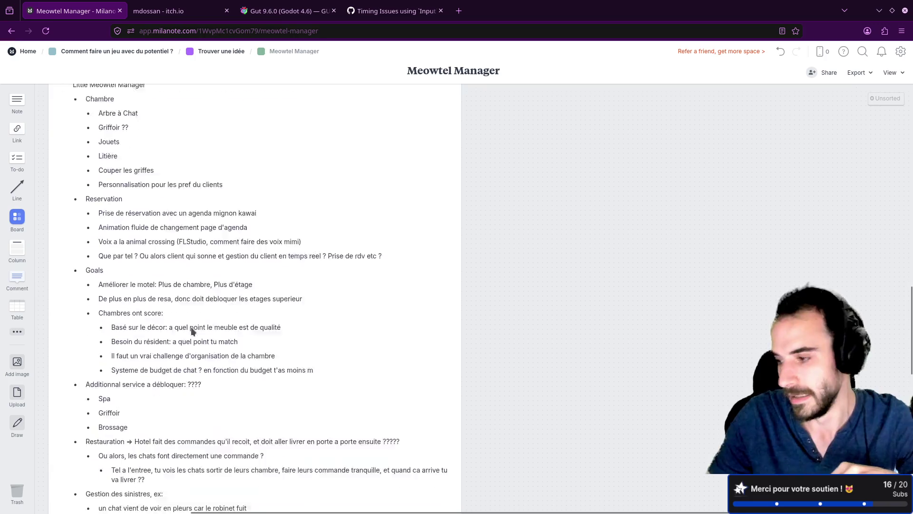
pyautogui.scroll(15, 179, 403)
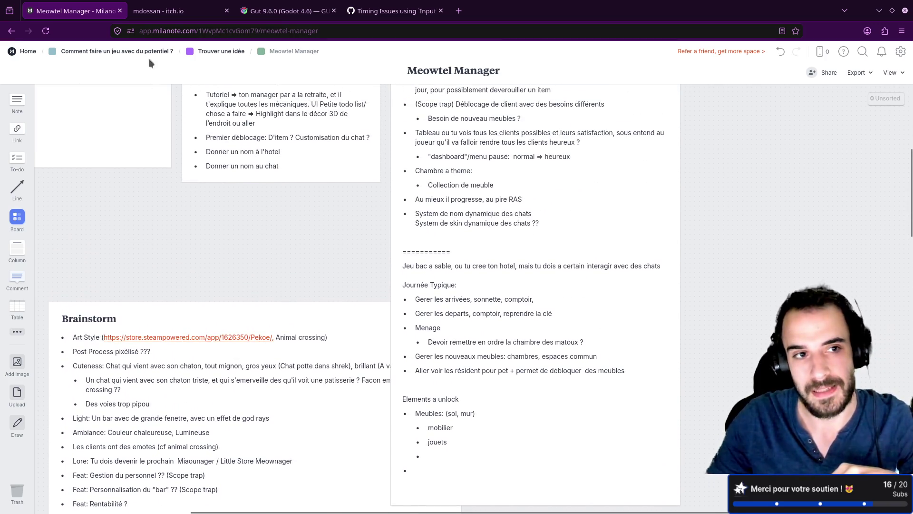
pyautogui.click(112, 51)
pyautogui.moveTo(306, 171); pyautogui.dragTo(310, 176)
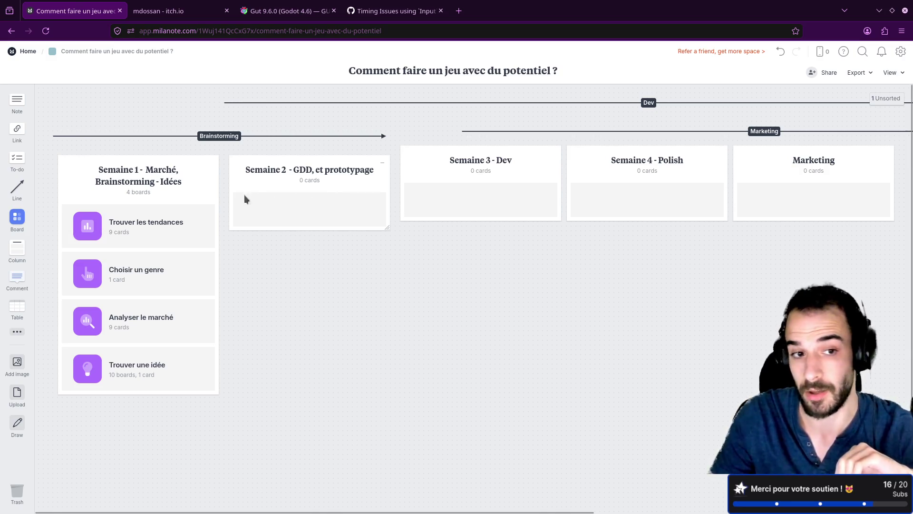
# Open Meowtel Manager via Trouver une idée and shift its long notes card slightly left and down.
pyautogui.click(136, 352)
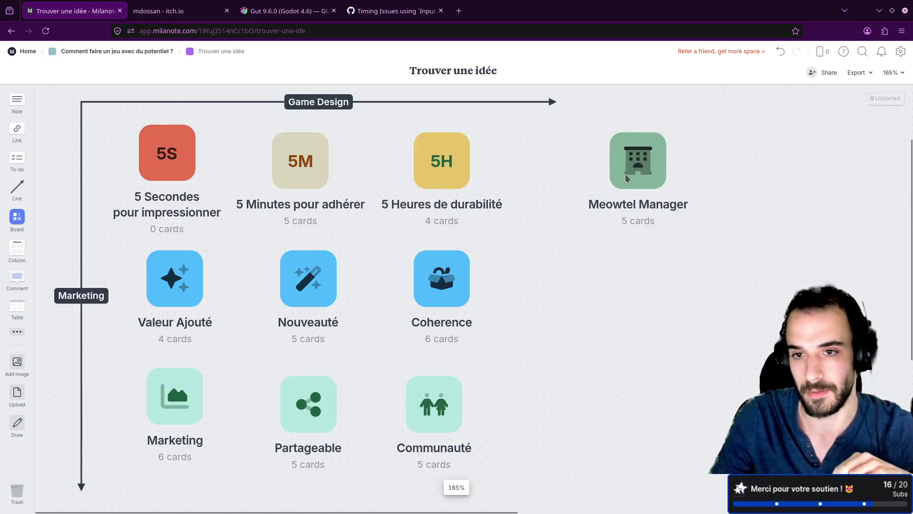
pyautogui.click(626, 177)
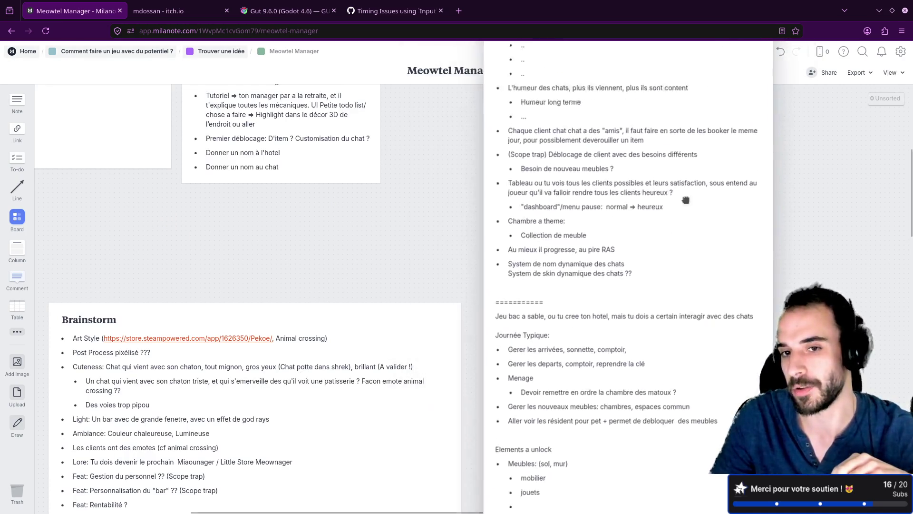
pyautogui.moveTo(629, 195); pyautogui.dragTo(589, 214)
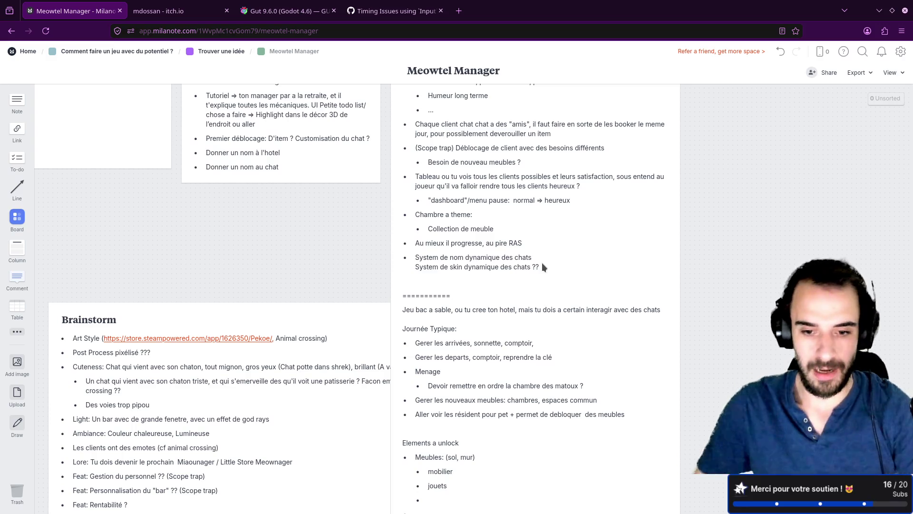
pyautogui.moveTo(409, 505)
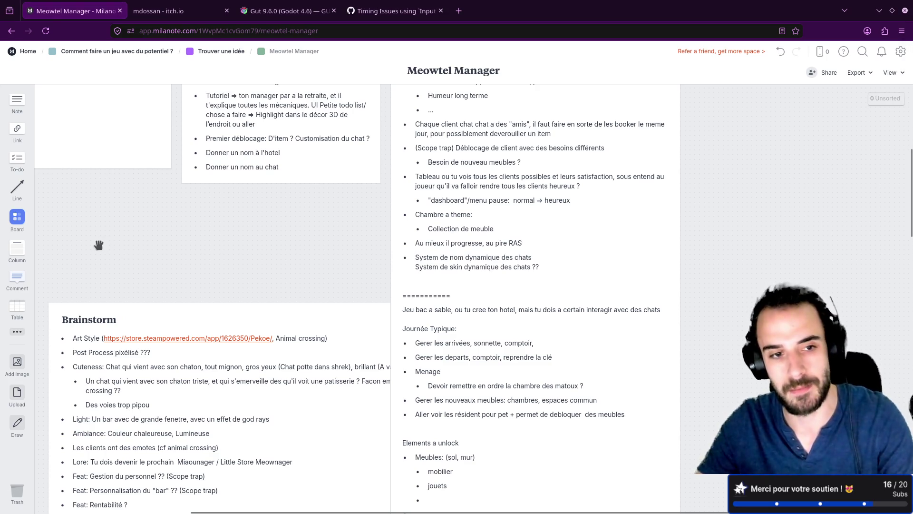
# Move the Brainstorm card up-left and the long notes card beside it up and right.
pyautogui.hscroll(-3, 100, 244)
pyautogui.scroll(-5, 130, 359)
pyautogui.scroll(-5, 145, 350)
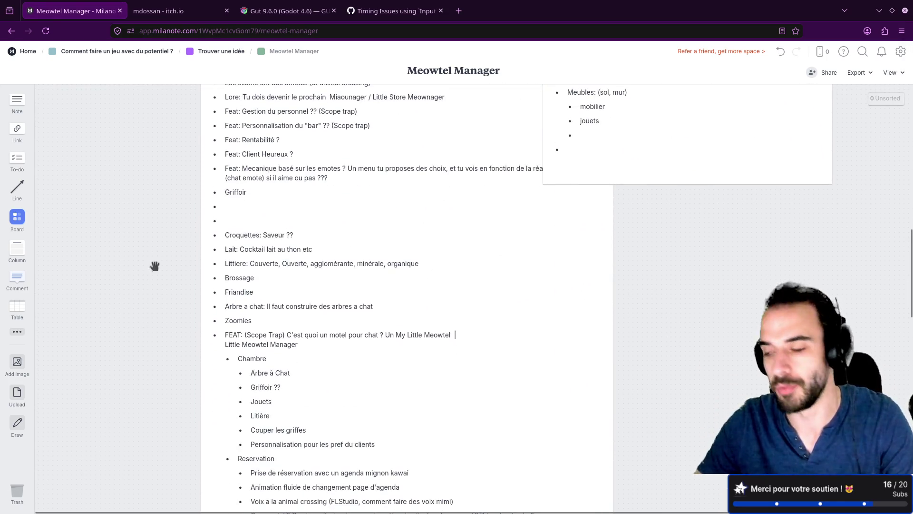
pyautogui.scroll(10, 126, 360)
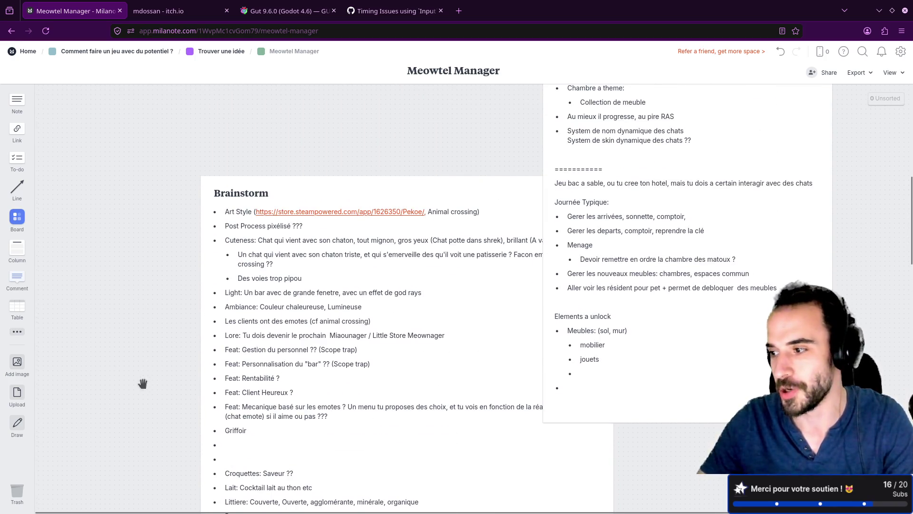
pyautogui.scroll(-6, 158, 270)
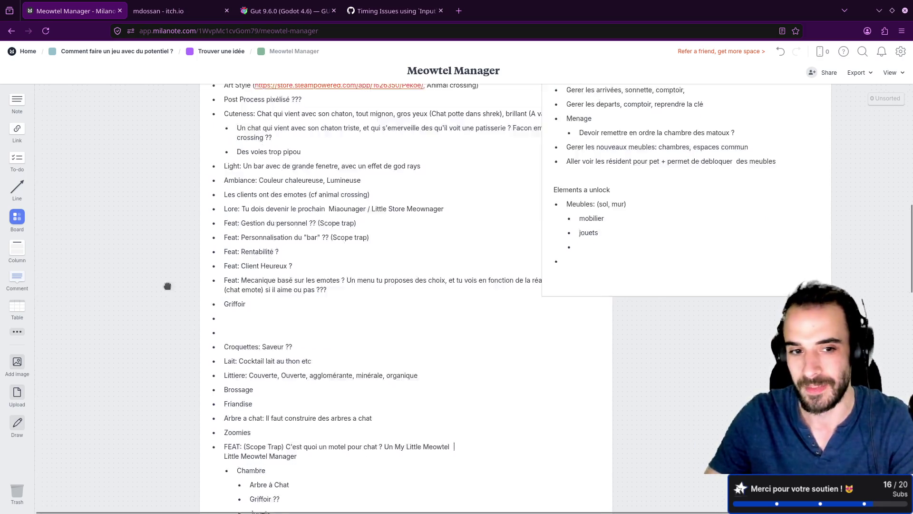
pyautogui.scroll(-7, 150, 300)
pyautogui.moveTo(151, 300); pyautogui.dragTo(143, 129)
pyautogui.scroll(10, 136, 162)
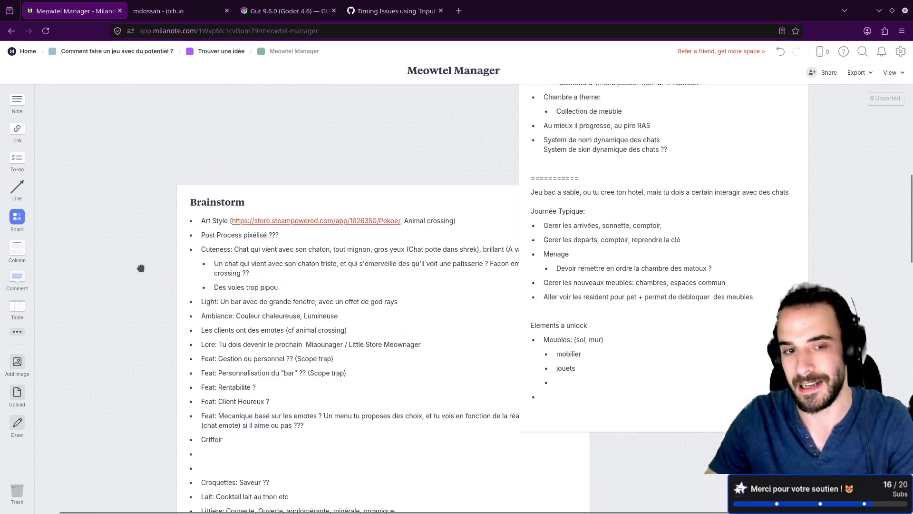
pyautogui.moveTo(222, 253)
pyautogui.mouseDown()
pyautogui.moveTo(190, 224)
pyautogui.moveTo(199, 213)
pyautogui.mouseUp()
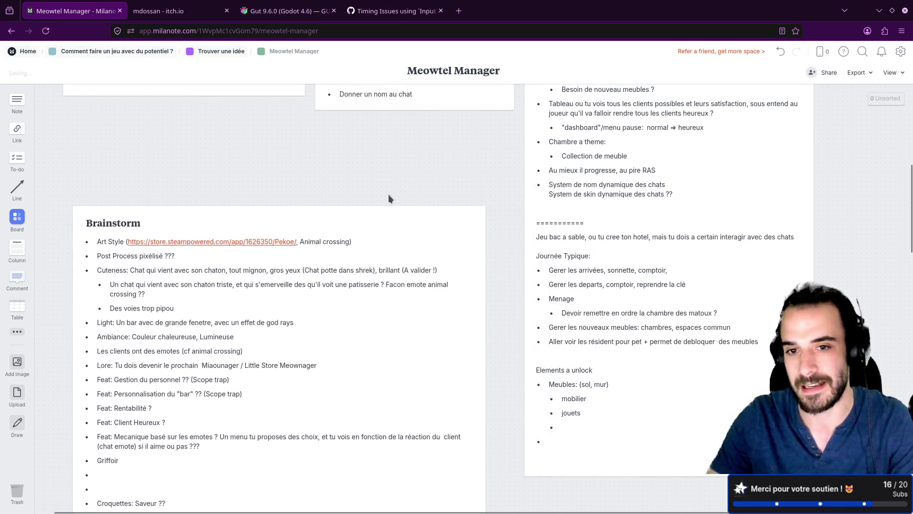
pyautogui.scroll(3, 367, 198)
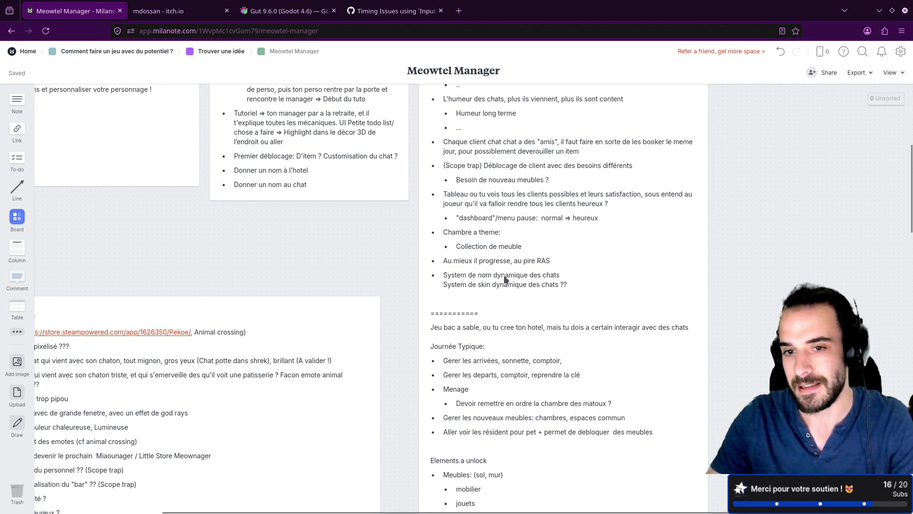
pyautogui.moveTo(583, 270)
pyautogui.mouseDown()
pyautogui.moveTo(646, 237)
pyautogui.moveTo(639, 224)
pyautogui.mouseUp()
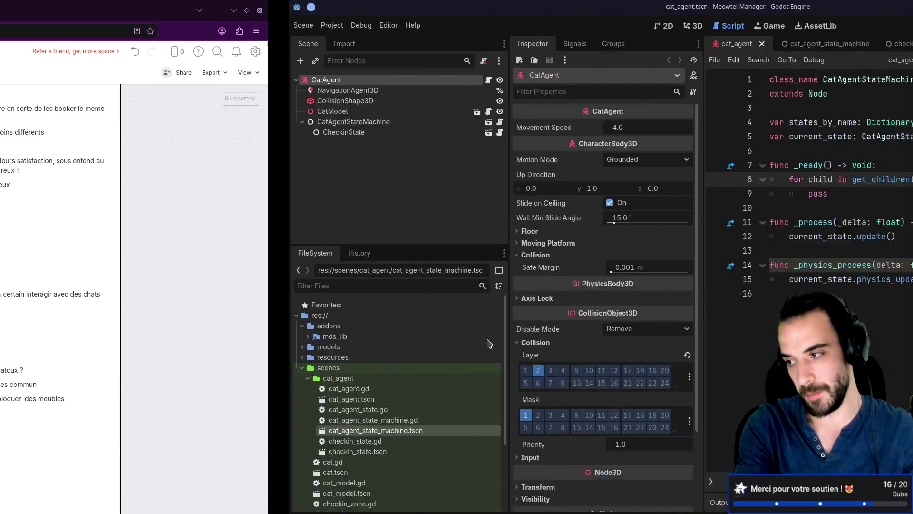
# Launch Blender and open the recent '4.3 Window Leading.blend', zoomed out to the whole room.
pyautogui.press('super')
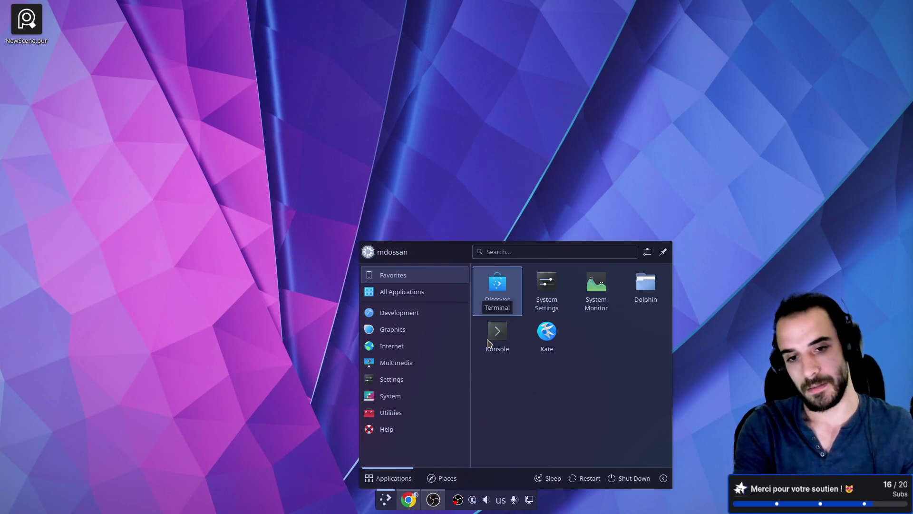
pyautogui.write('blen')
pyautogui.press('Return')
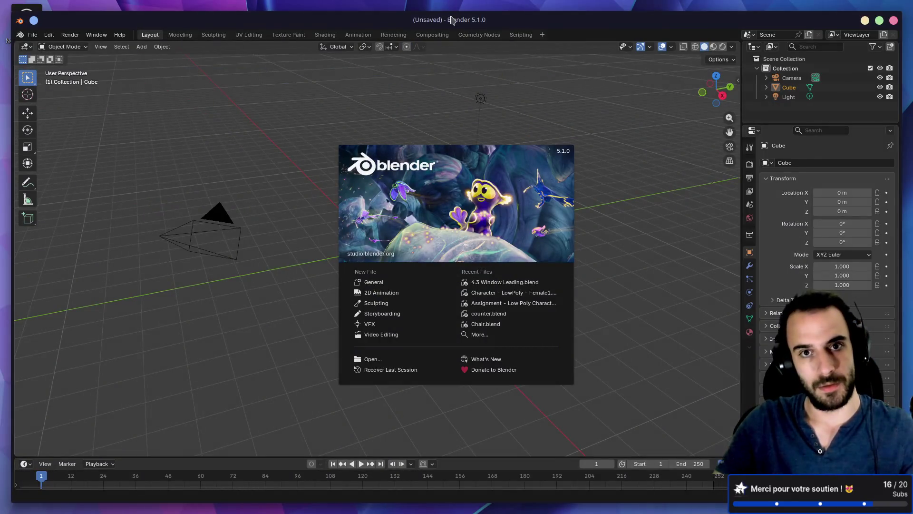
pyautogui.click(503, 284)
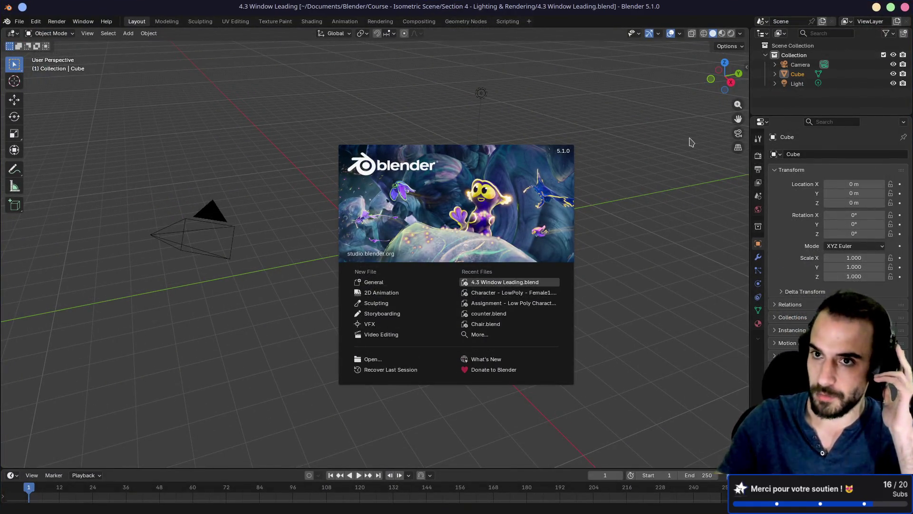
pyautogui.scroll(-3, 626, 190)
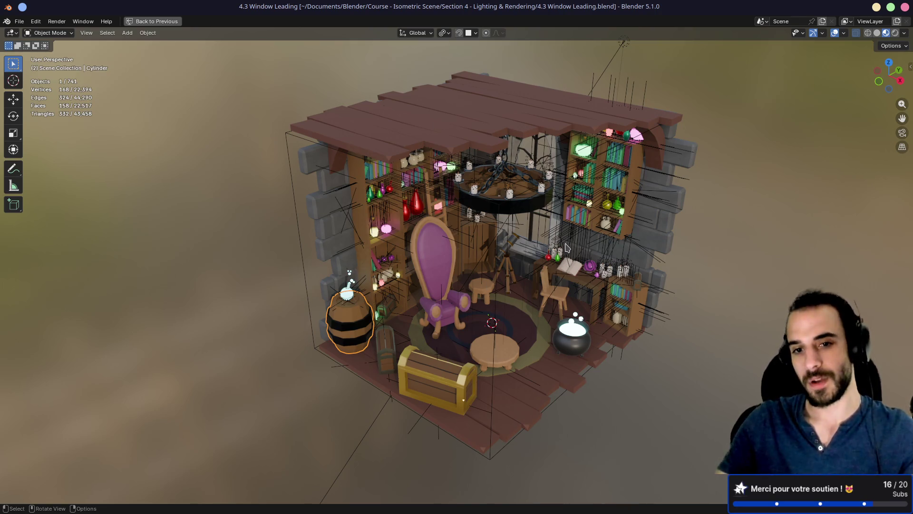
# Play the room animation, deselect the barrel, and switch the viewport to Rendered shading.
pyautogui.press('space')
pyautogui.click(704, 282)
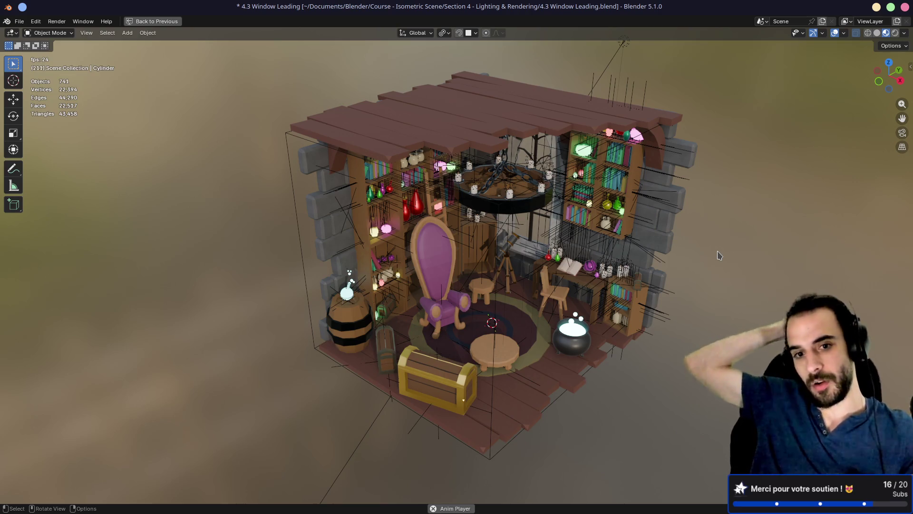
pyautogui.click(894, 34)
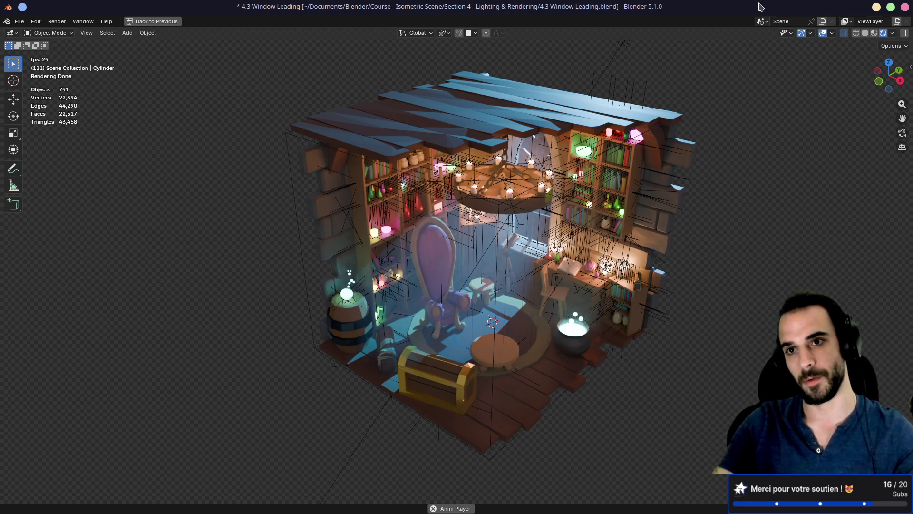
# Save the Window Leading file and show the room in Solid shading with X-Ray on.
pyautogui.hotkey('ctrl', 's')
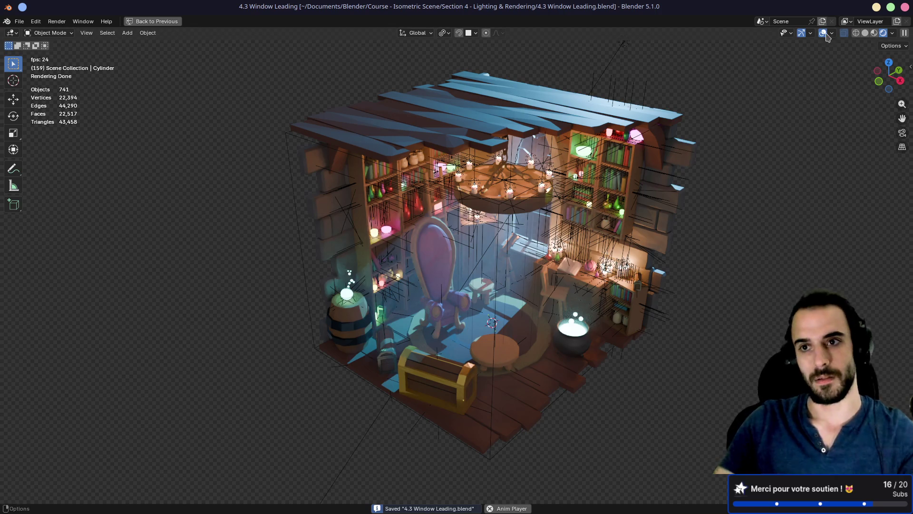
pyautogui.click(866, 33)
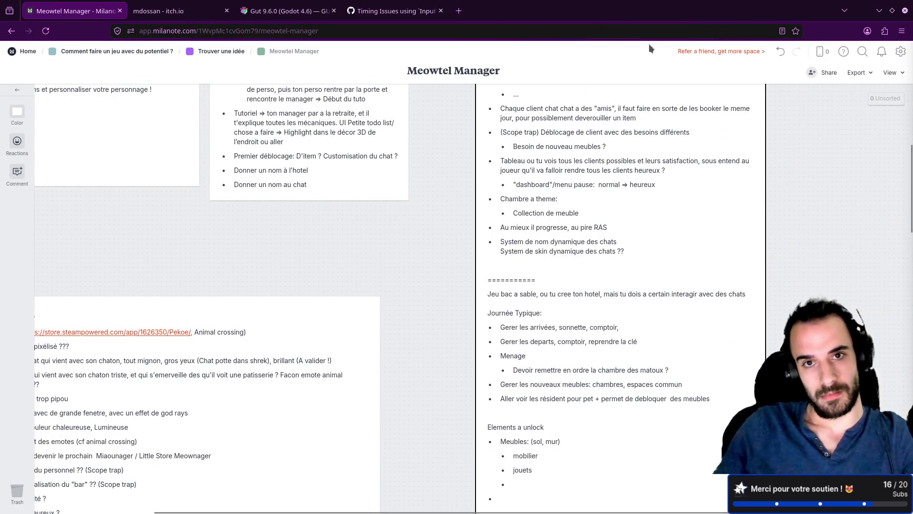
pyautogui.click(461, 15)
# Search Google for 'imphenzia texture atlas'.
pyautogui.write('imphenzia texture atlas')
pyautogui.press('Return')
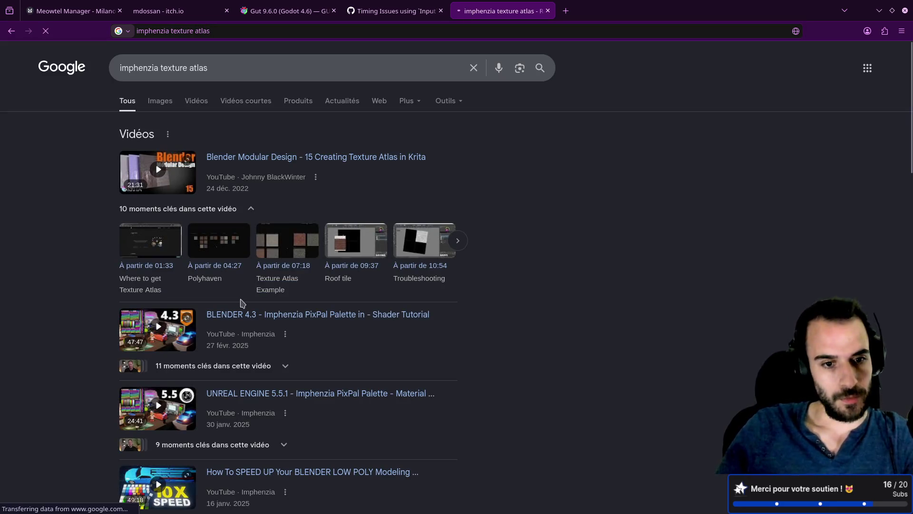
pyautogui.scroll(-7, 241, 303)
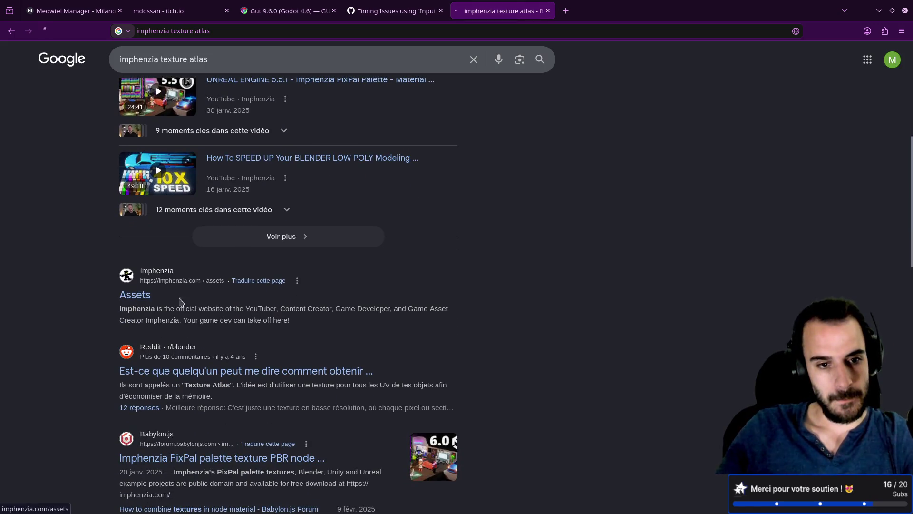
# Open the Imphenzia assets catalogue and go to the PixPal Palette Texture page.
pyautogui.click(166, 303)
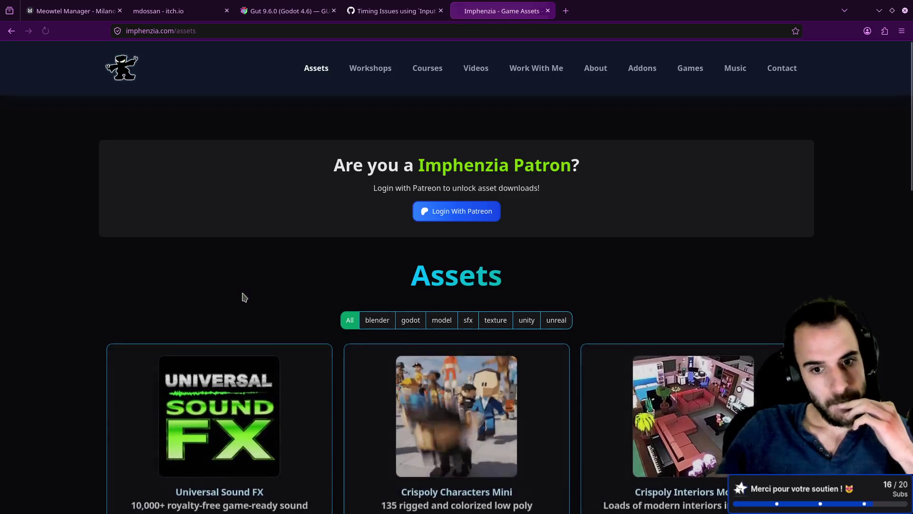
pyautogui.scroll(-6, 163, 292)
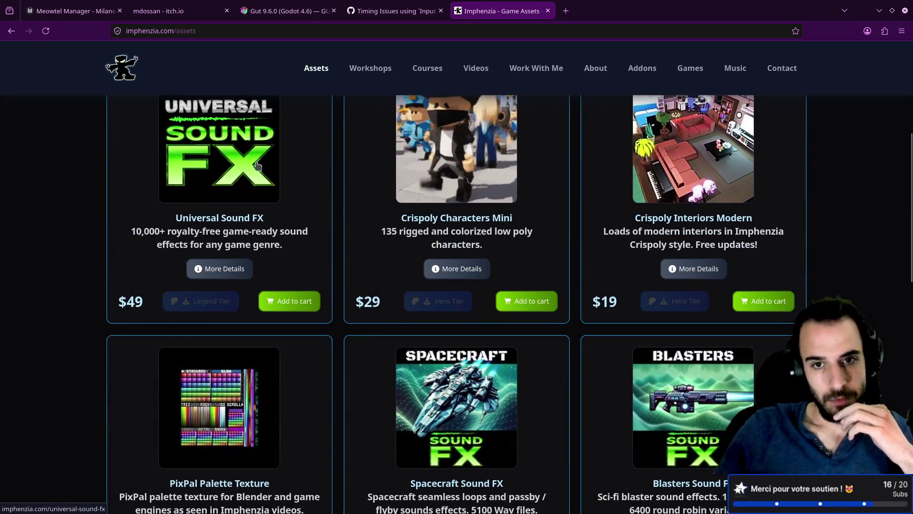
pyautogui.scroll(-2, 133, 276)
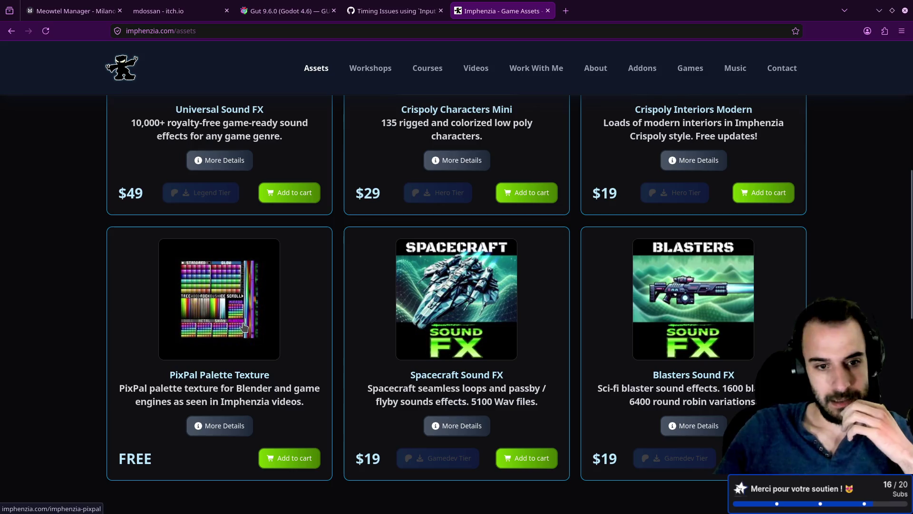
pyautogui.click(263, 327)
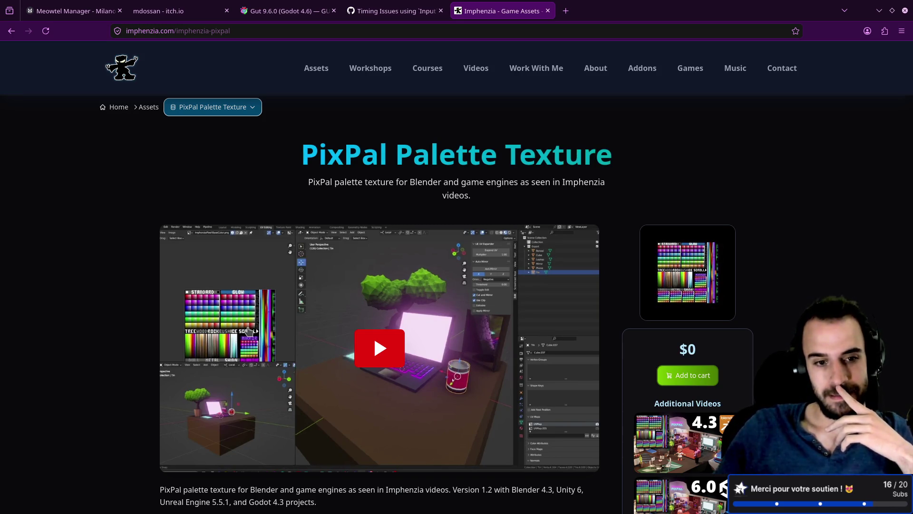
# Review the PixPal description and file list, glance at the GitHub and itch.io tabs, then return to Godot.
pyautogui.scroll(-4, 405, 353)
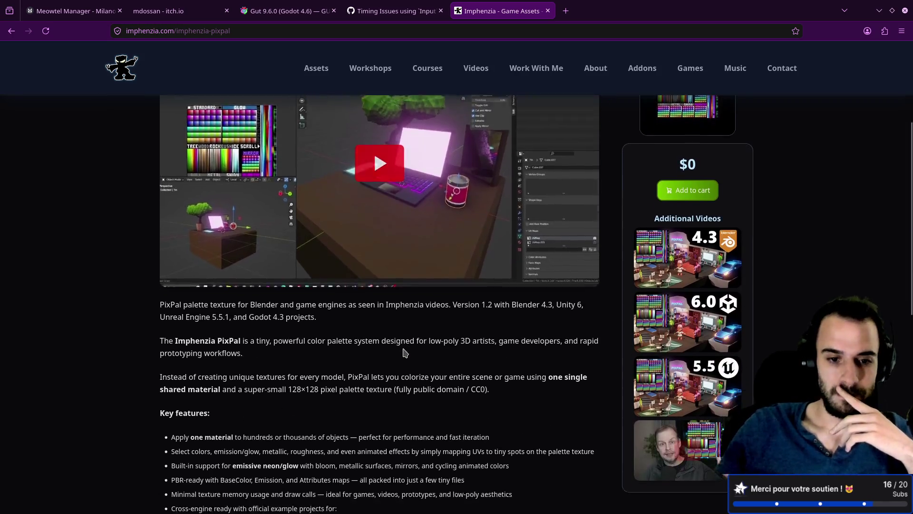
pyautogui.scroll(-10, 404, 352)
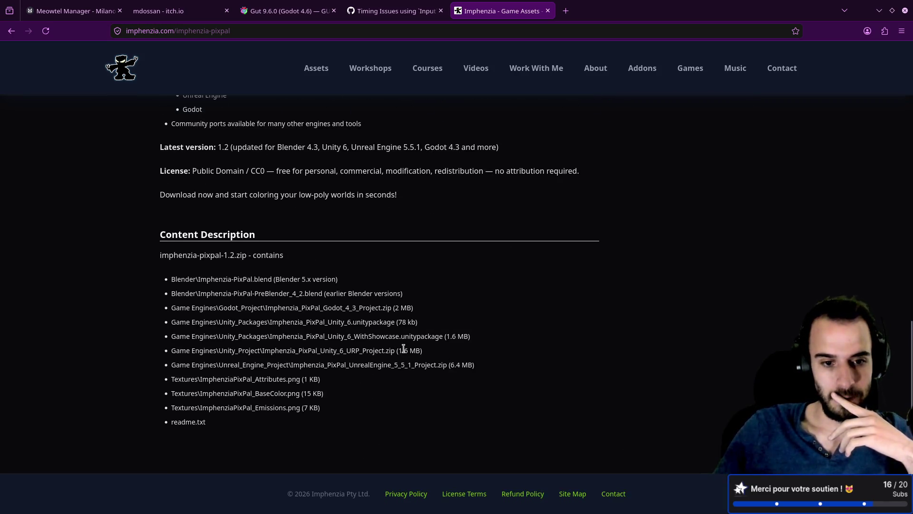
pyautogui.scroll(7, 404, 350)
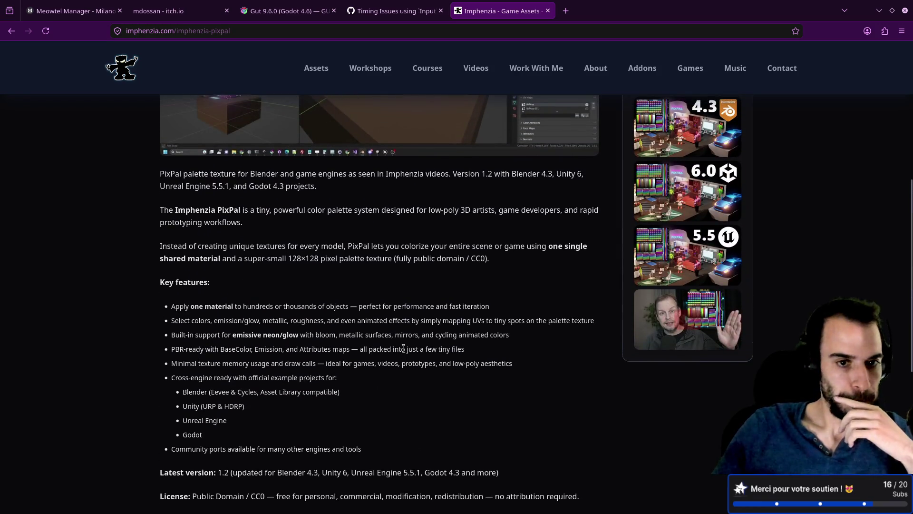
pyautogui.scroll(7, 403, 349)
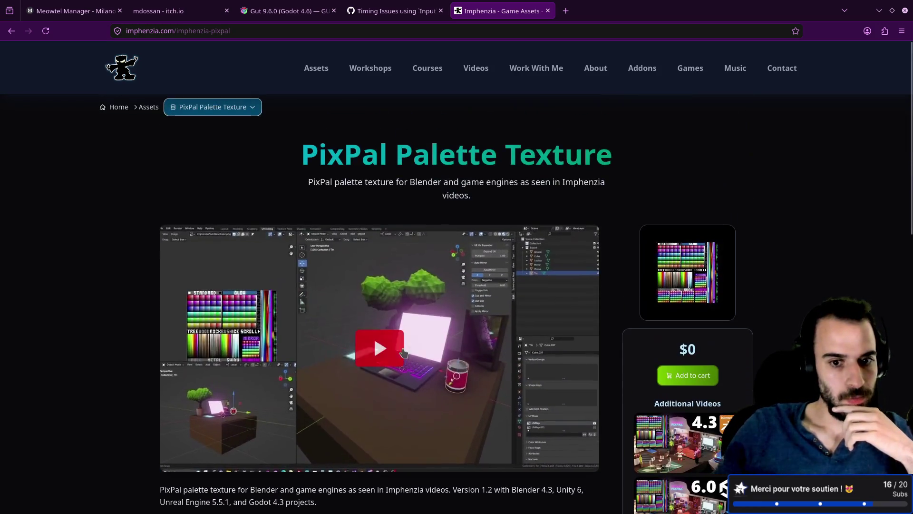
pyautogui.click(395, 11)
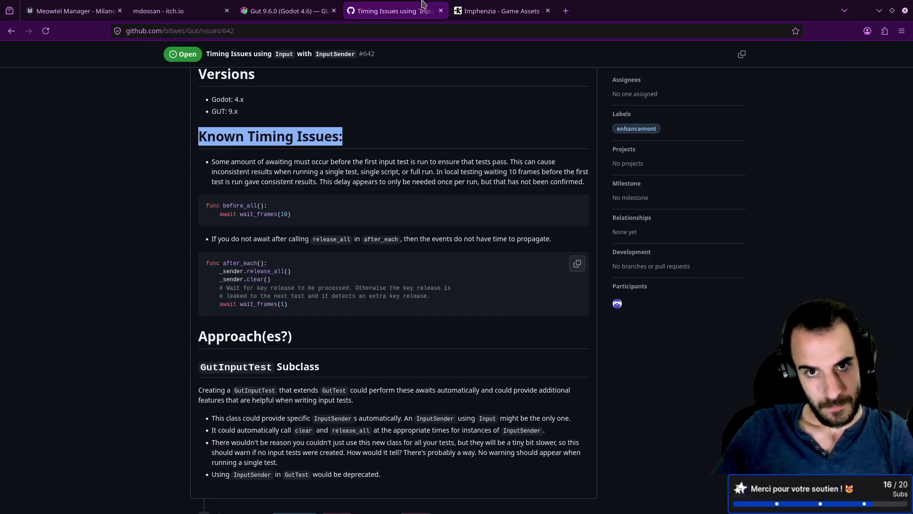
pyautogui.click(502, 10)
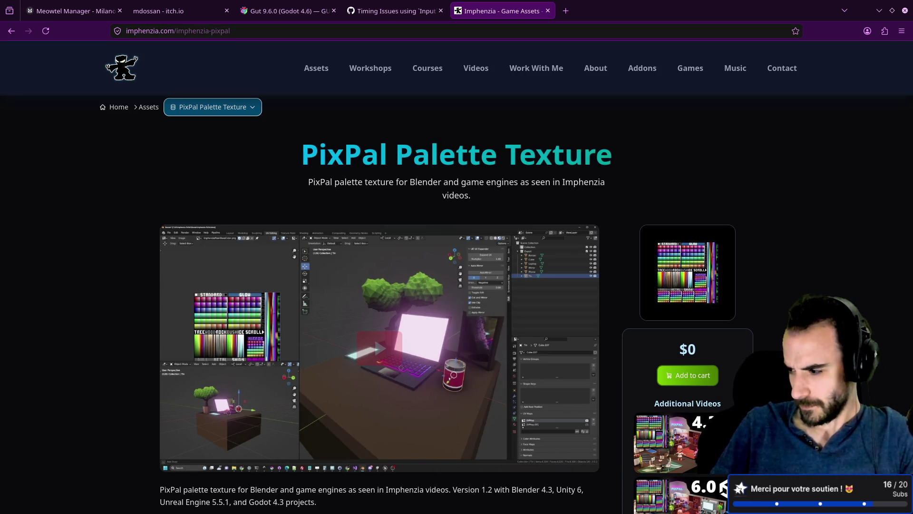
pyautogui.click(177, 9)
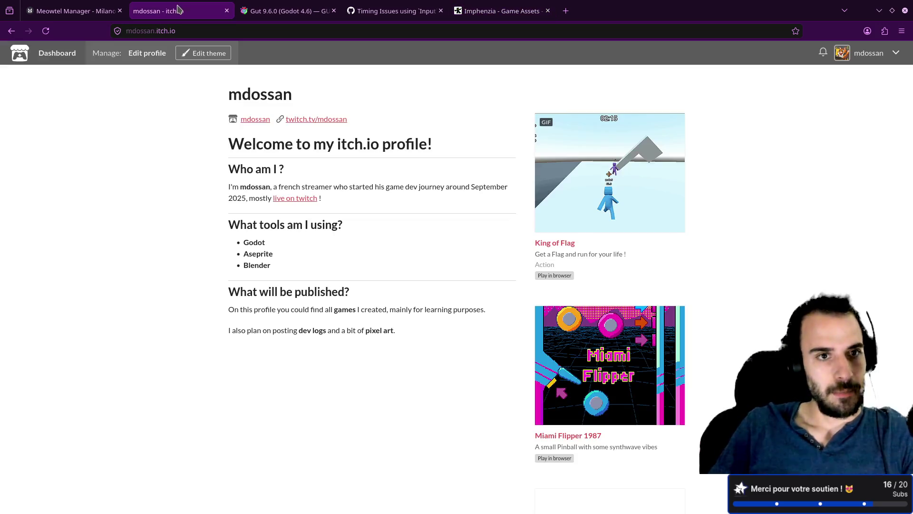
pyautogui.hotkey('alt', 'Tab')
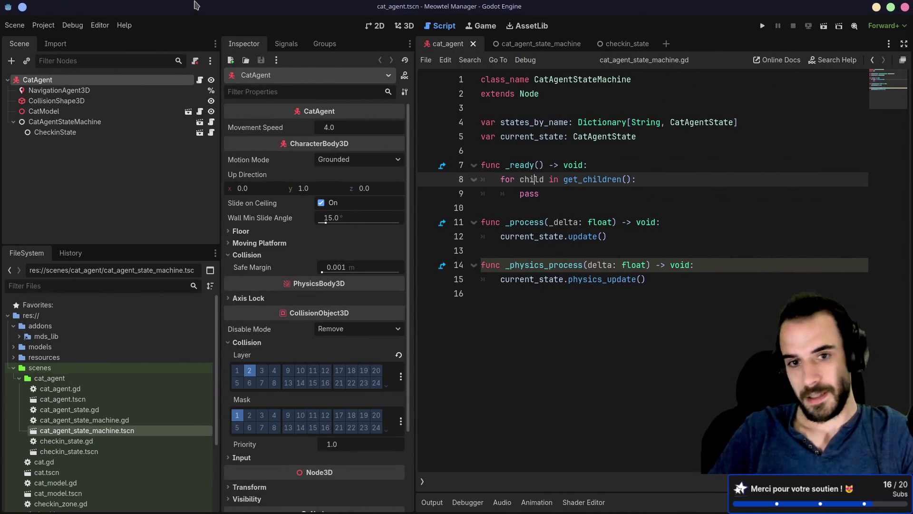
# Delete the placeholder 'pass' on line 9 inside the _ready for loop.
pyautogui.click(584, 223)
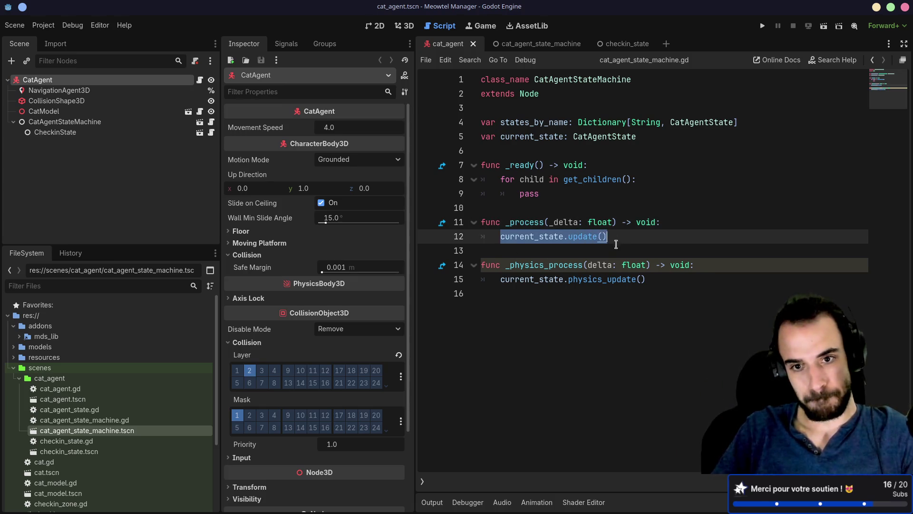
pyautogui.click(649, 184)
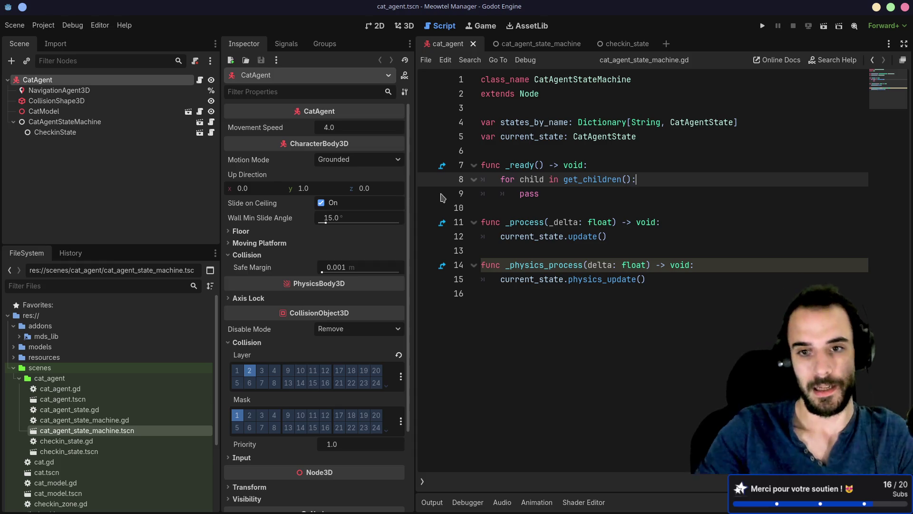
pyautogui.click(545, 234)
pyautogui.doubleClick(529, 194)
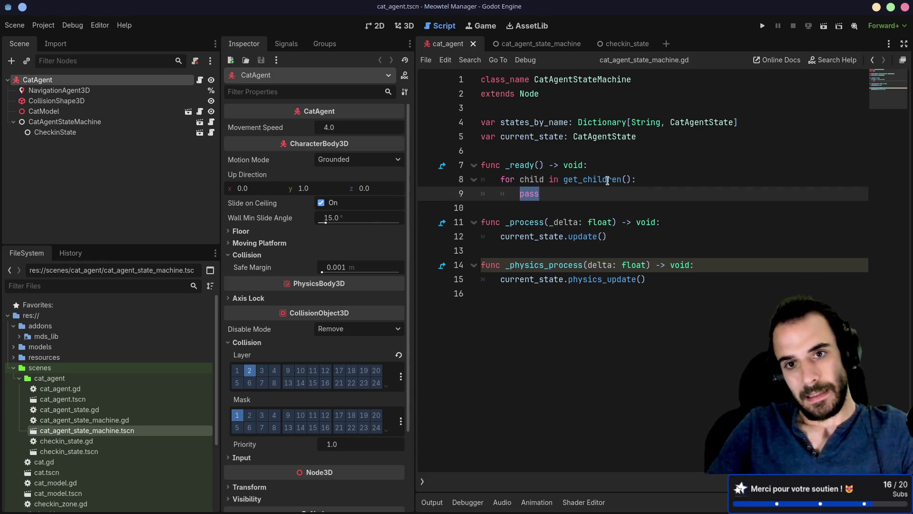
pyautogui.press('BackSpace')
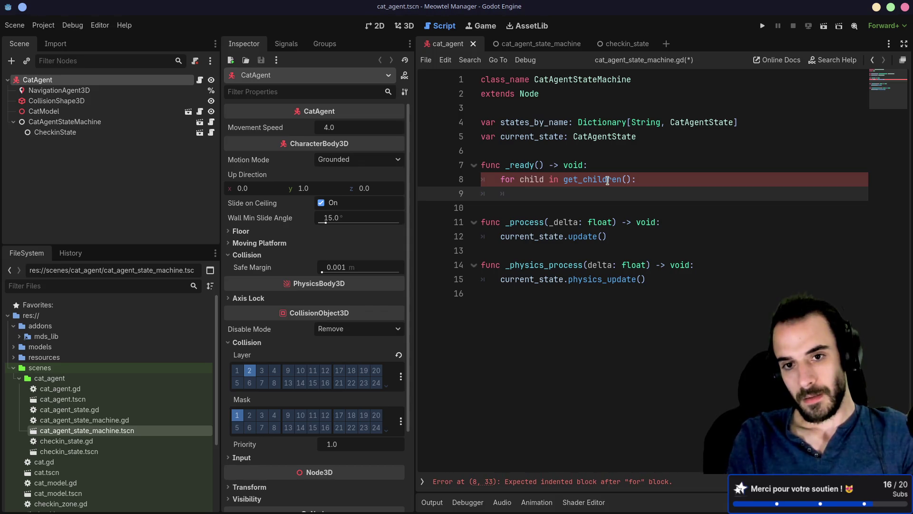
# Add an 'if child is CatAgentState:' check inside the _ready loop.
pyautogui.write('sta')
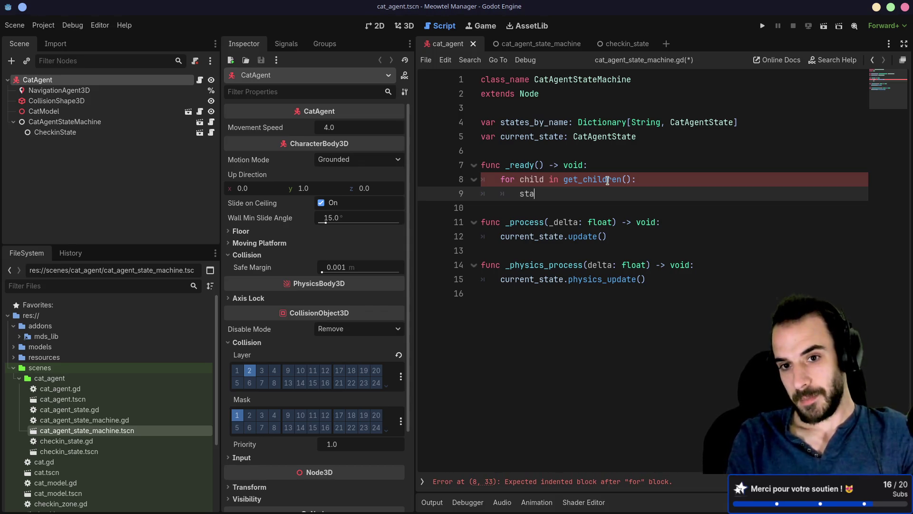
pyautogui.press('BackSpace')
pyautogui.write('i')
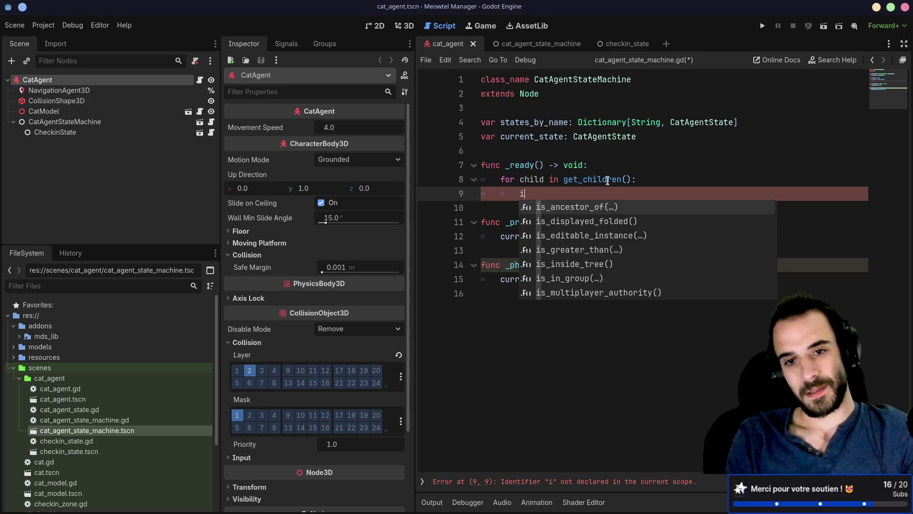
pyautogui.write('f ch')
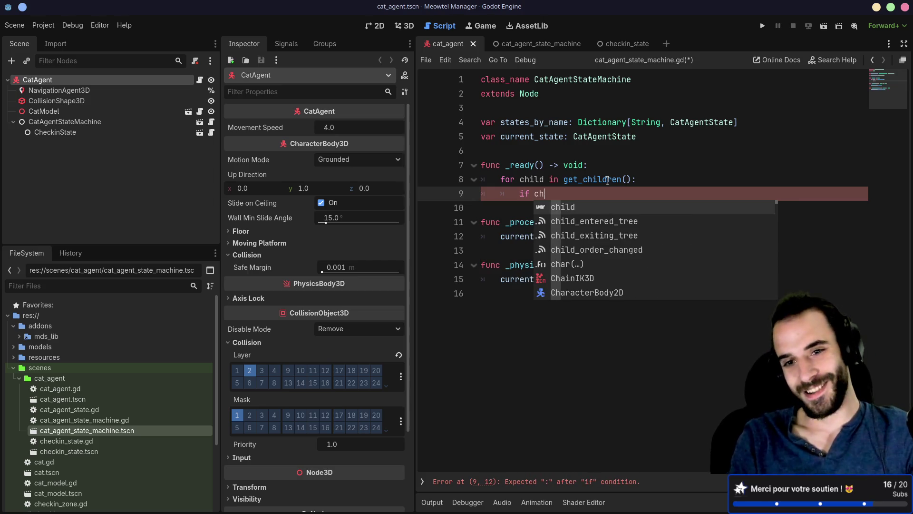
pyautogui.press('Return')
pyautogui.write('is')
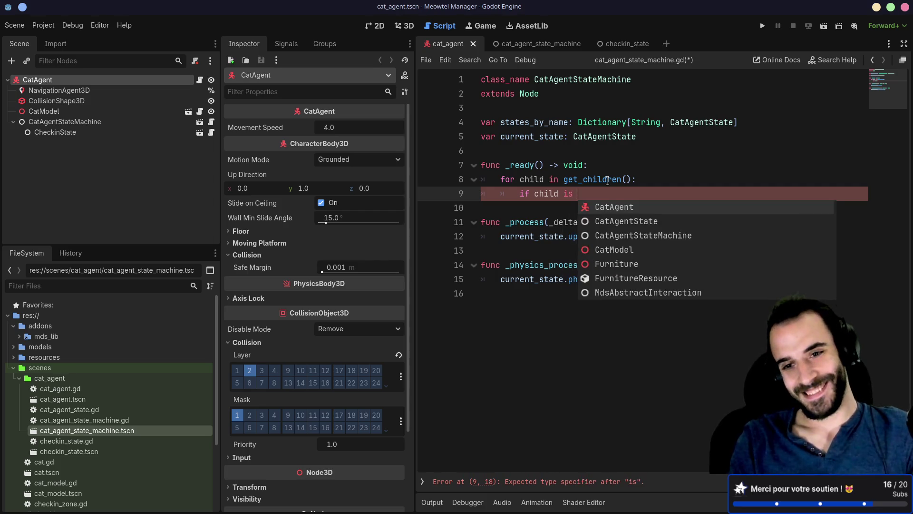
pyautogui.press('Down')
pyautogui.press('Return')
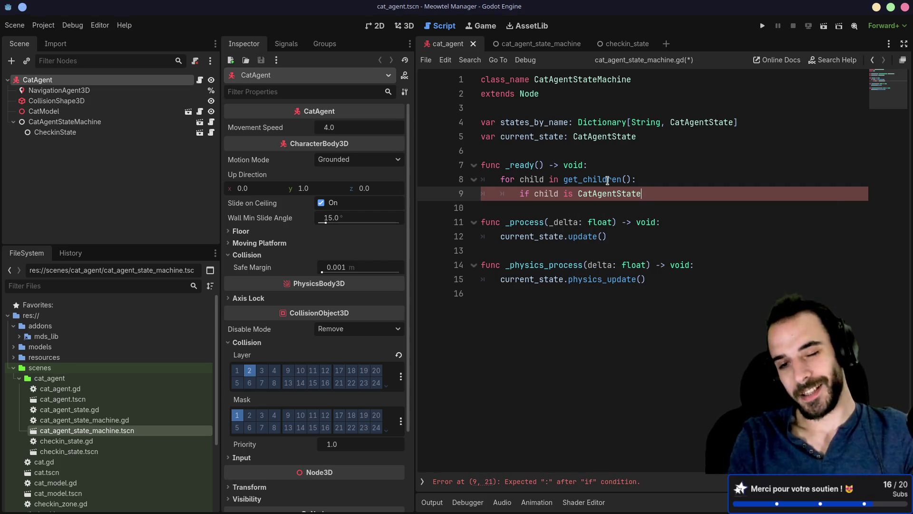
pyautogui.write(':')
# Begin the assignment states_by_name[child.state_name] = and narrow the scene and file docks.
pyautogui.press('Return')
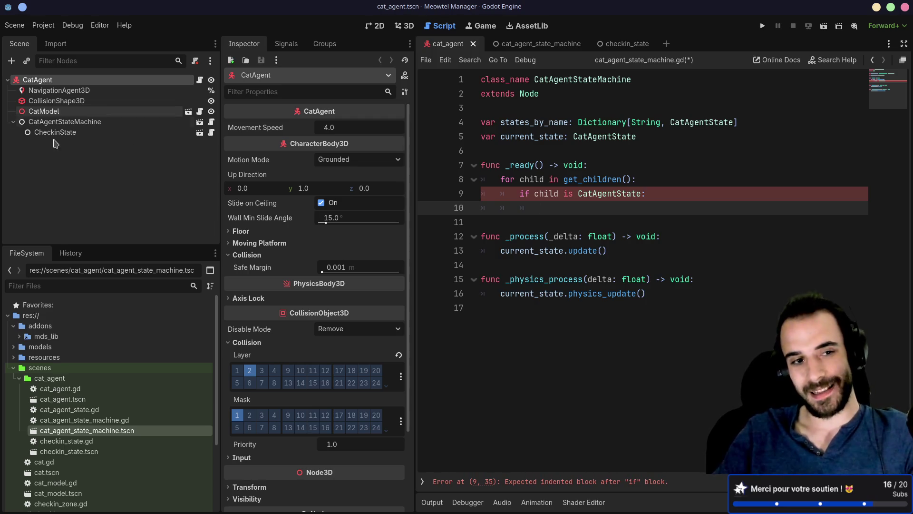
pyautogui.write('sta')
pyautogui.press('Return')
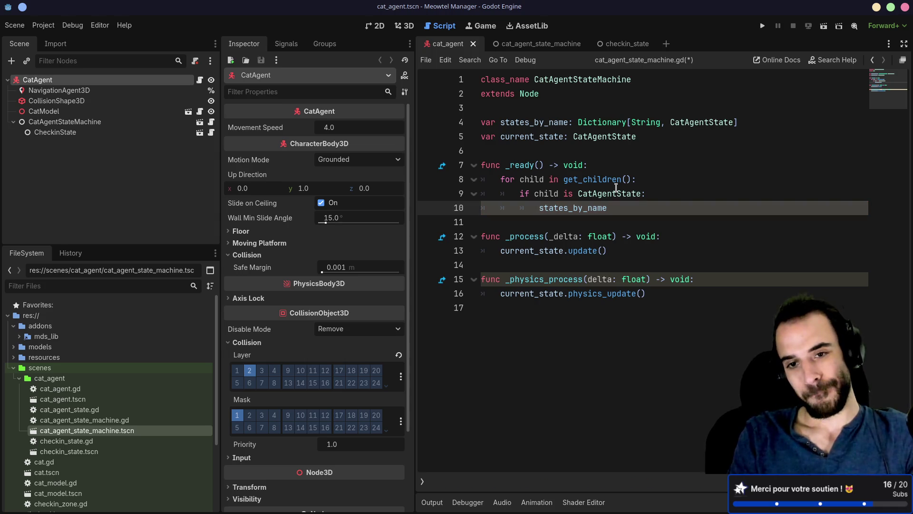
pyautogui.write('[')
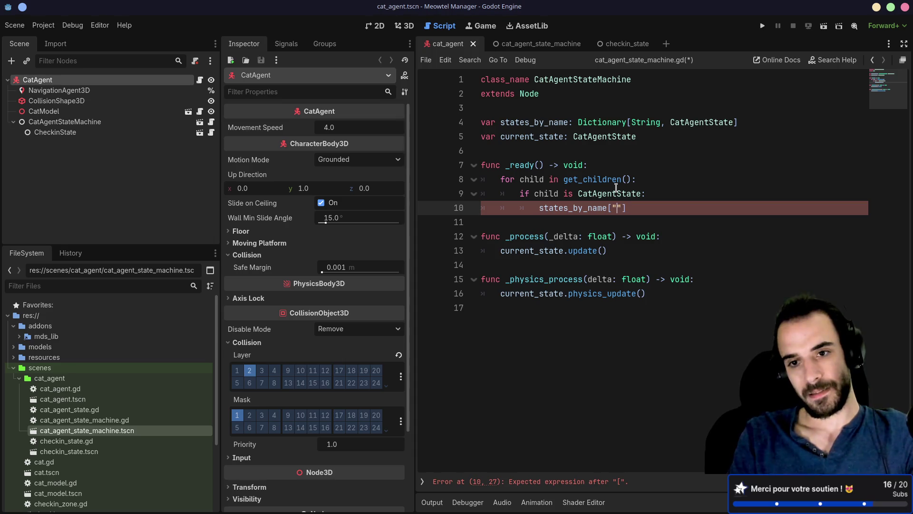
pyautogui.write('chi')
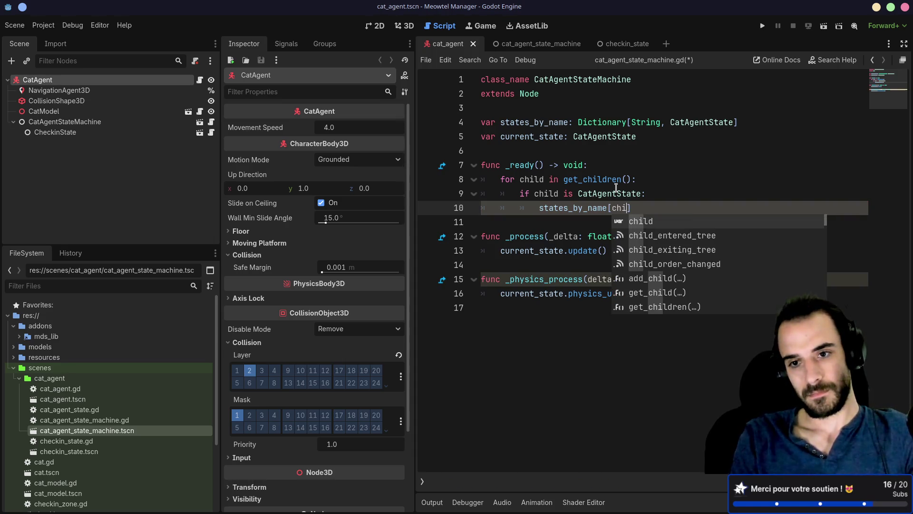
pyautogui.press('Return')
pyautogui.write('.')
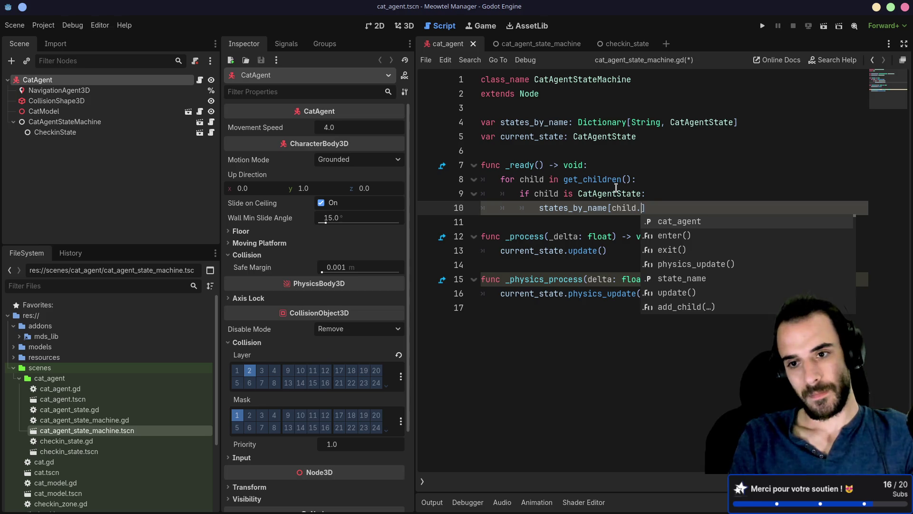
pyautogui.press('Down')
pyautogui.press('Down')
pyautogui.press('Down')
pyautogui.press('Return')
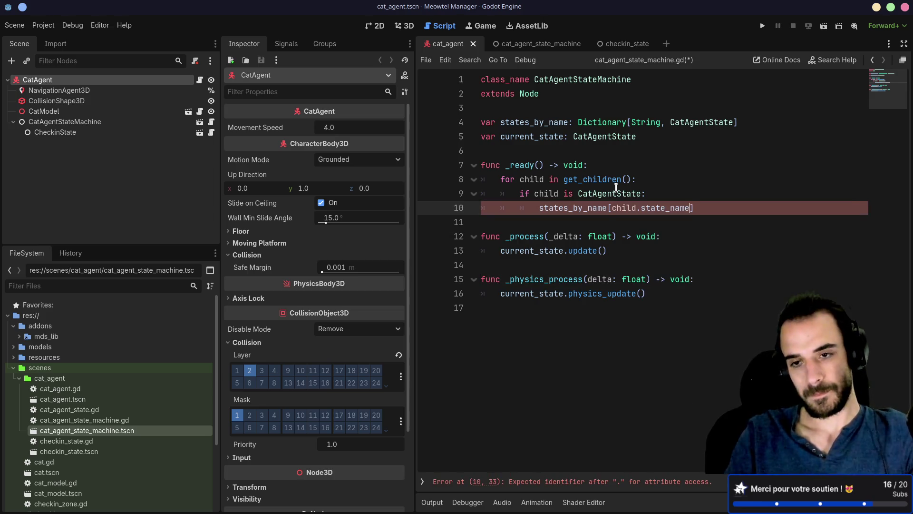
pyautogui.hotkey('ctrl', 'space')
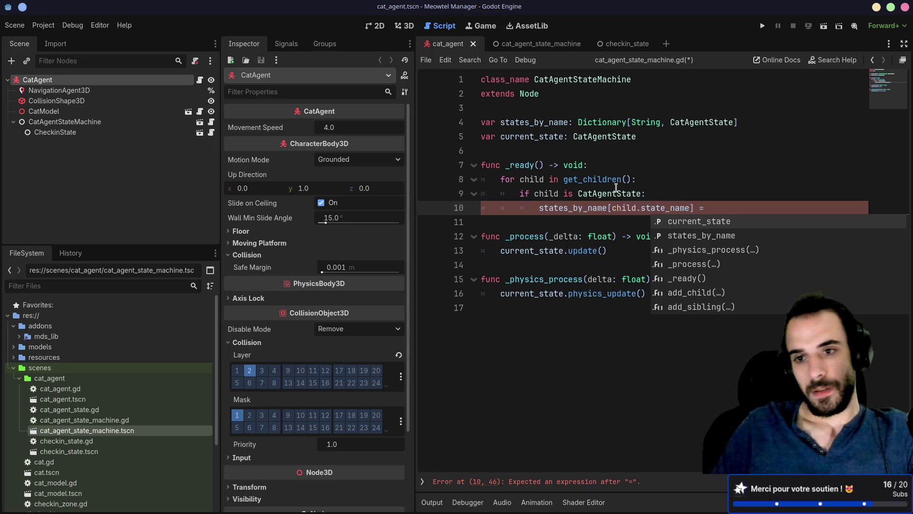
pyautogui.moveTo(220, 143); pyautogui.dragTo(144, 139)
pyautogui.moveTo(412, 139); pyautogui.dragTo(322, 137)
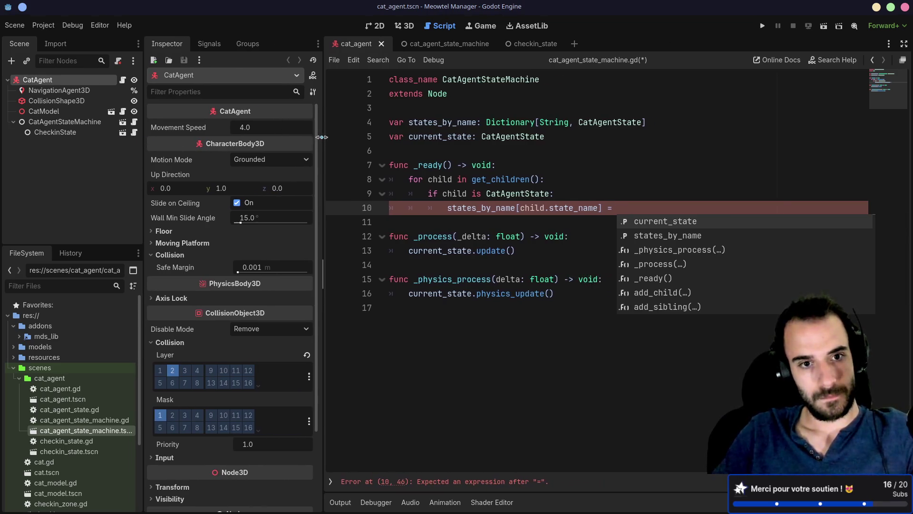
# Close the autocomplete popup on line 10 and switch to the web browser.
pyautogui.click(623, 208)
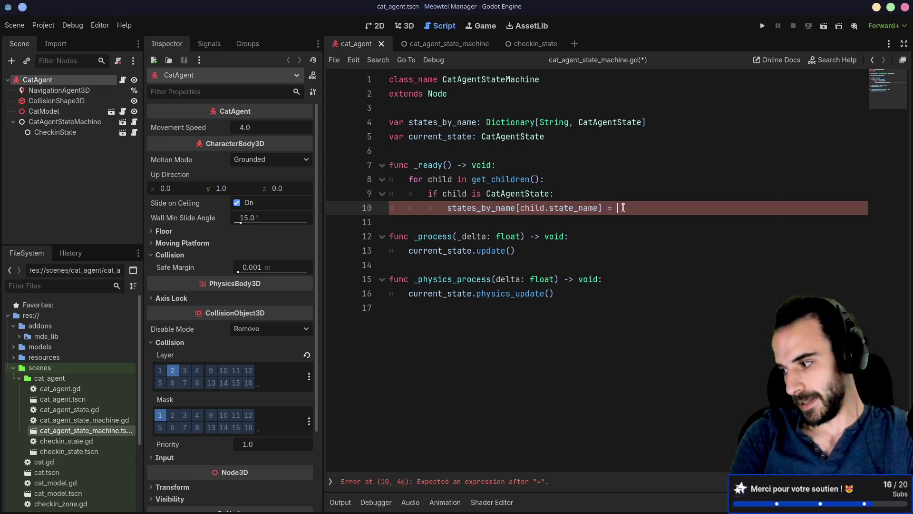
pyautogui.hotkey('alt', 'Tab')
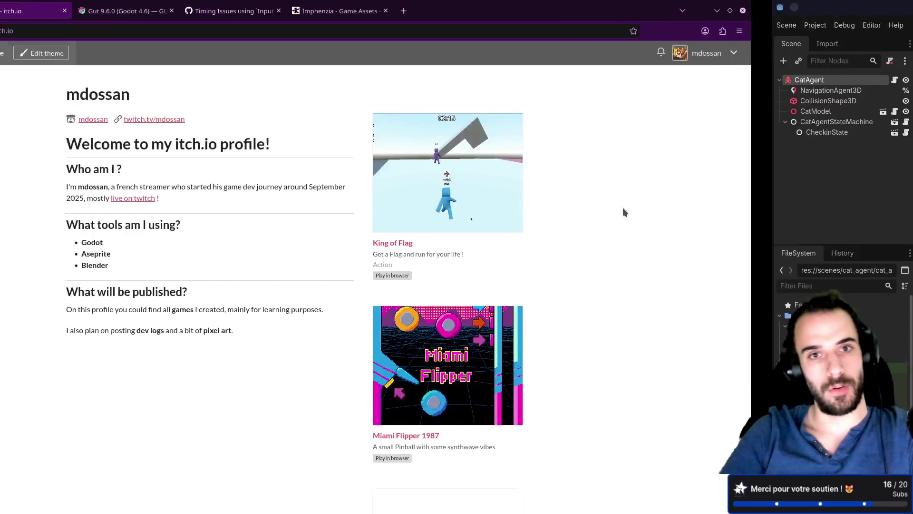
# Search the web for 'godot node execution order' in a new tab.
pyautogui.hotkey('ctrl', 't')
pyautogui.write('godot node ex')
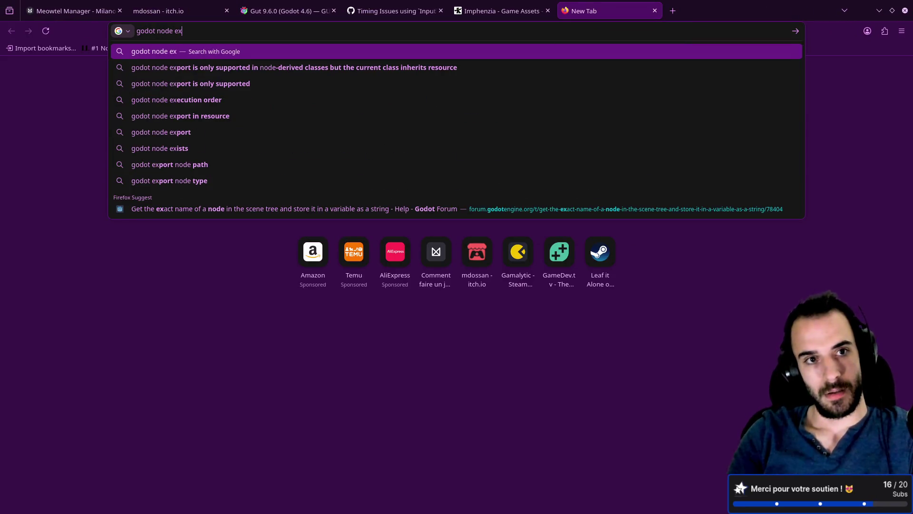
pyautogui.press('Down')
pyautogui.press('Down')
pyautogui.press('Down')
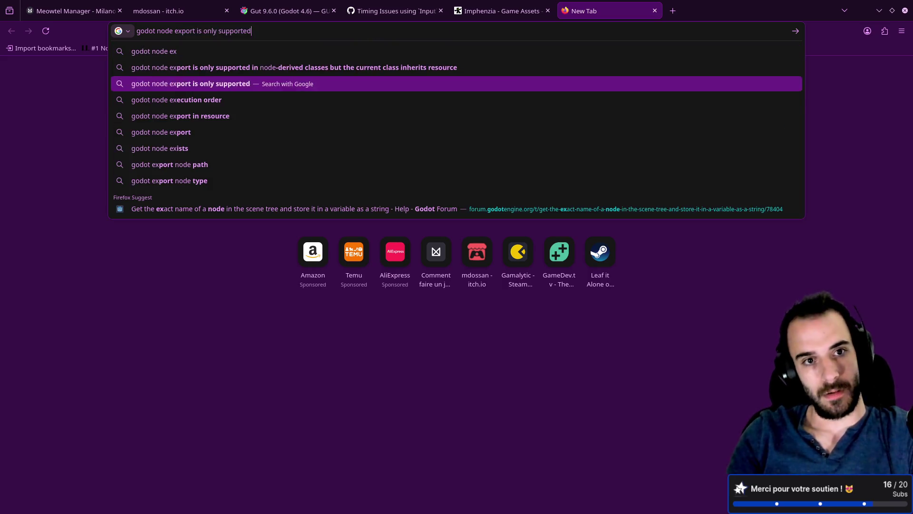
pyautogui.press('Return')
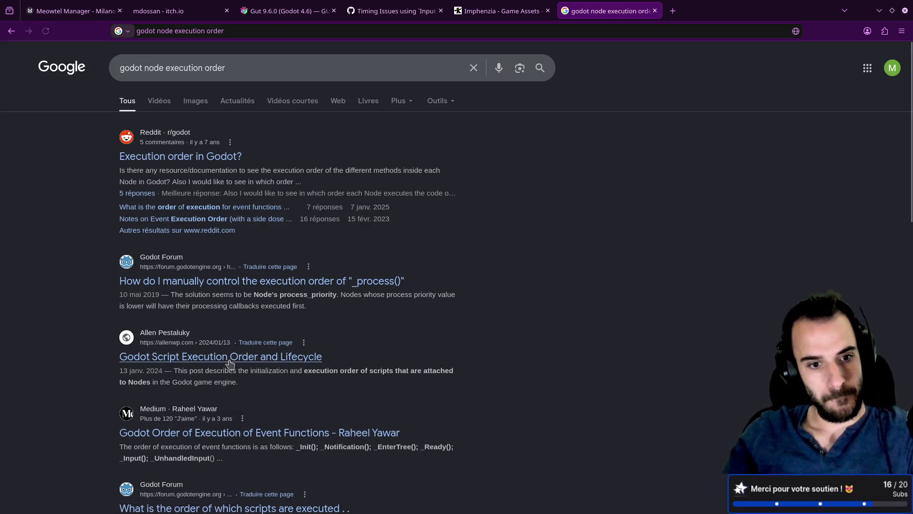
# Read the Godot Docs Node class page, then close the search tab and return to Godot.
pyautogui.scroll(-5, 248, 369)
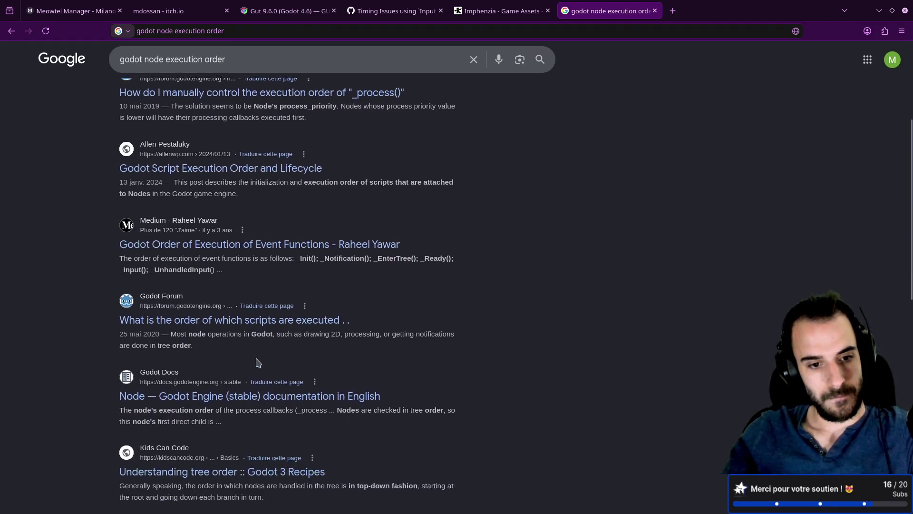
pyautogui.click(244, 273)
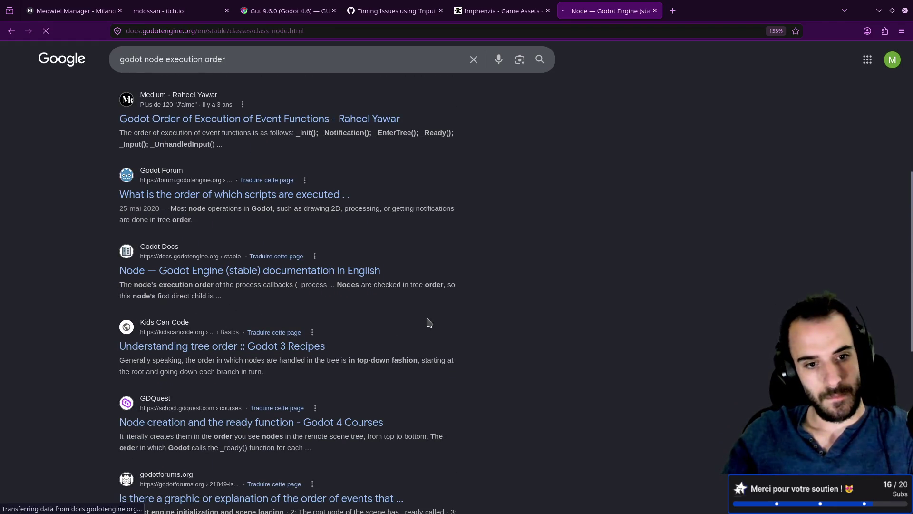
pyautogui.scroll(-20, 467, 322)
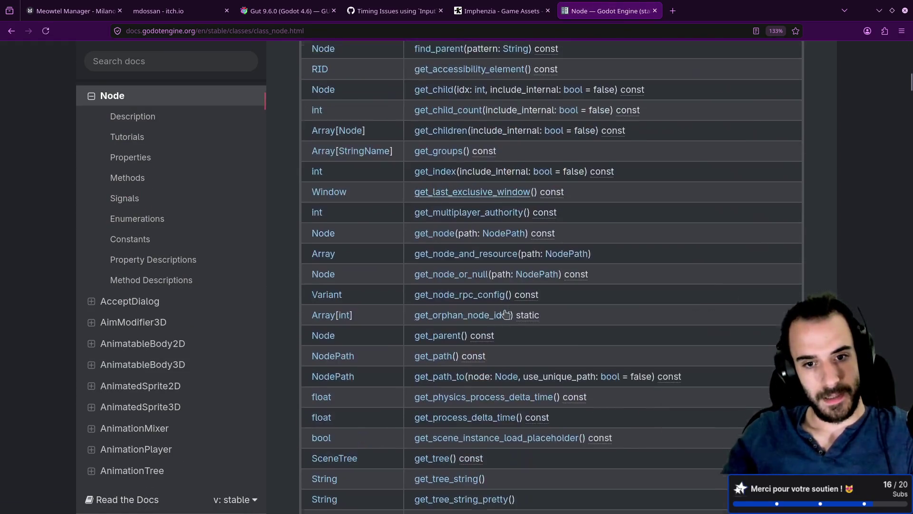
pyautogui.scroll(-20, 506, 314)
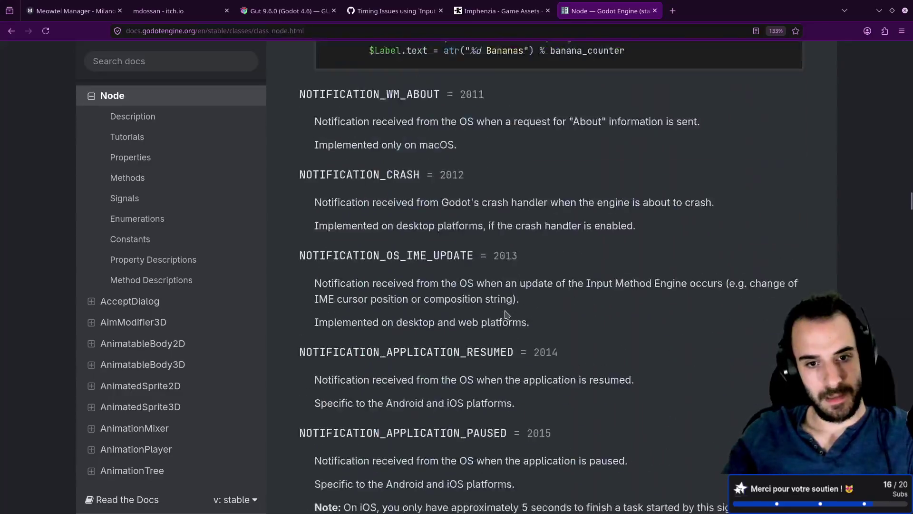
pyautogui.scroll(-20, 507, 314)
pyautogui.scroll(5, 506, 310)
pyautogui.scroll(15, 505, 310)
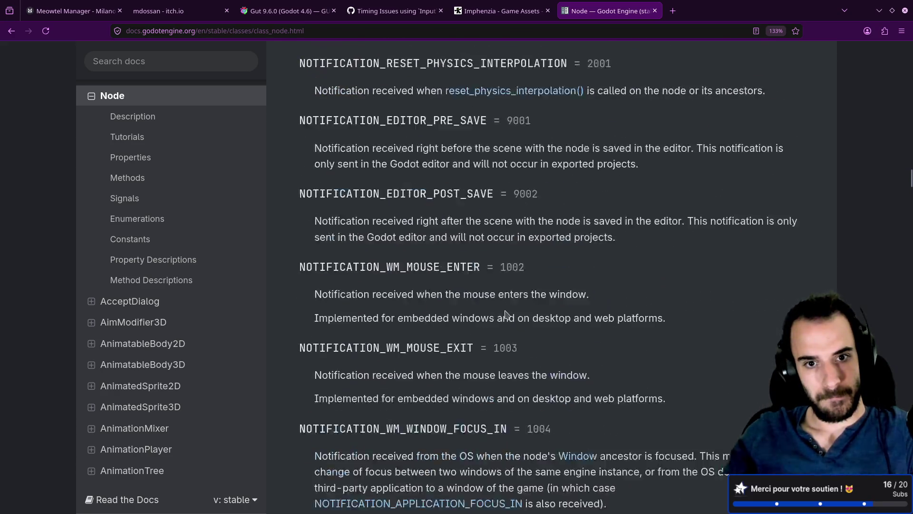
pyautogui.hotkey('alt', 'Left')
pyautogui.scroll(7, 387, 310)
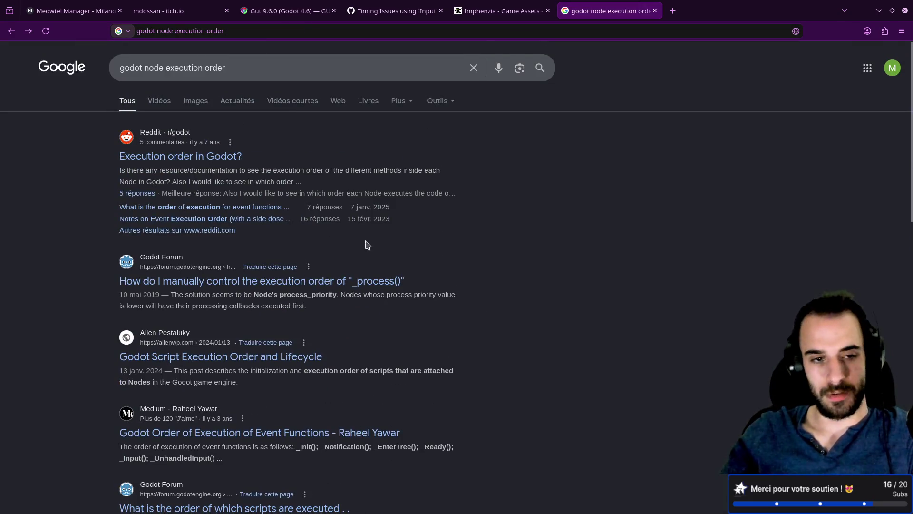
pyautogui.click(655, 10)
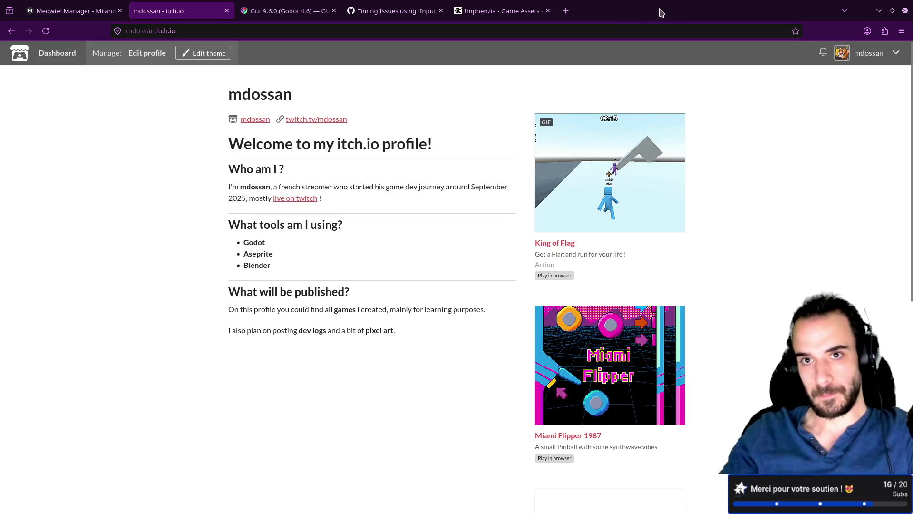
pyautogui.hotkey('alt', 'Tab')
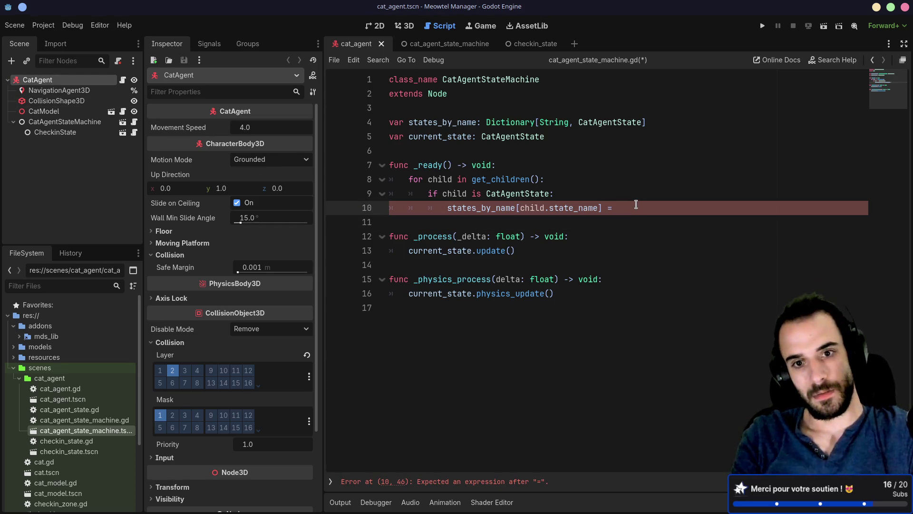
# Complete line 10 with child, save, and start a current_state assignment on the next line.
pyautogui.write('child')
pyautogui.hotkey('ctrl', 's')
pyautogui.press('Escape')
pyautogui.click(568, 294)
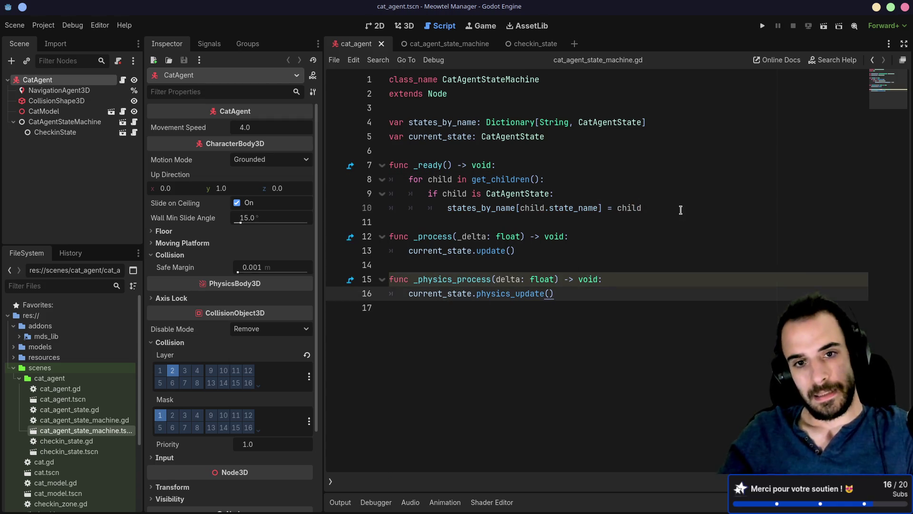
pyautogui.click(681, 216)
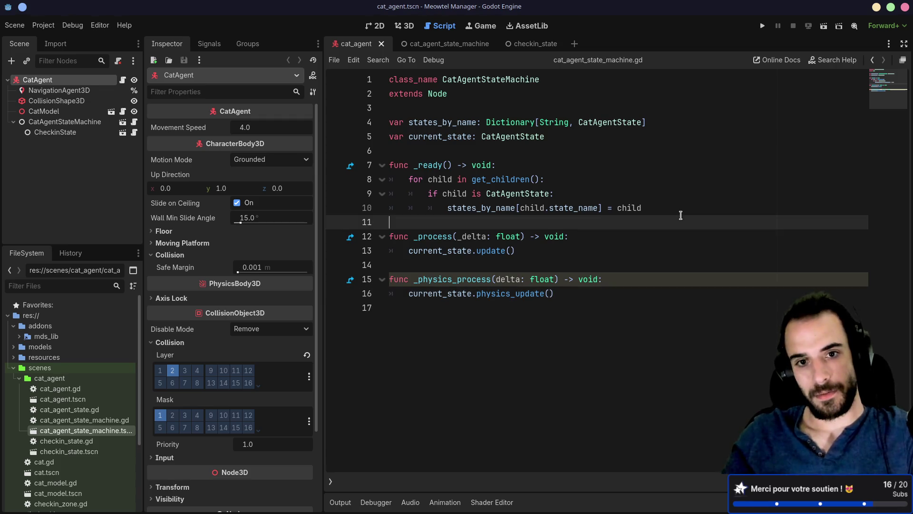
pyautogui.click(683, 203)
pyautogui.press('Return')
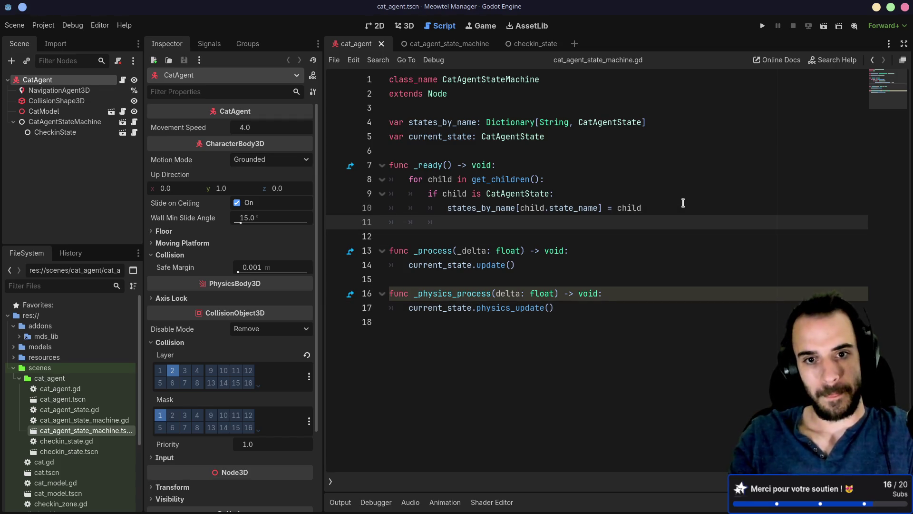
pyautogui.press('BackSpace')
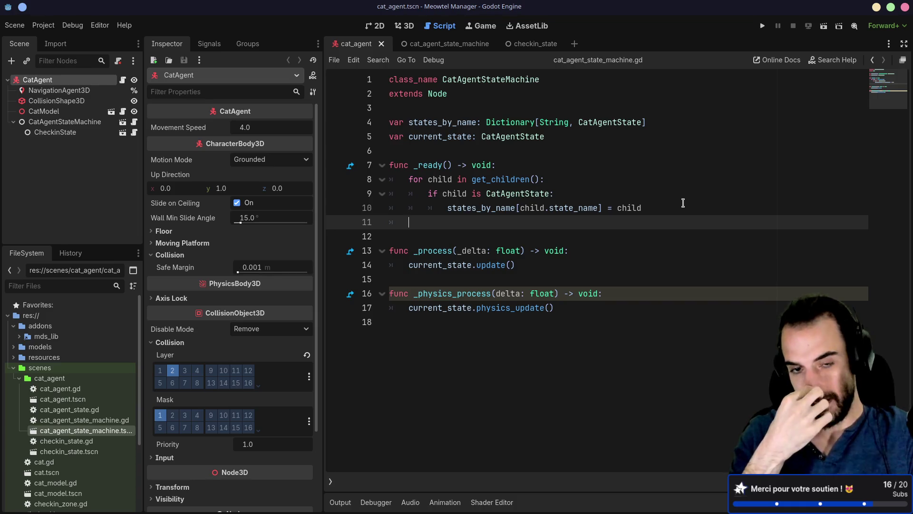
pyautogui.write('cu')
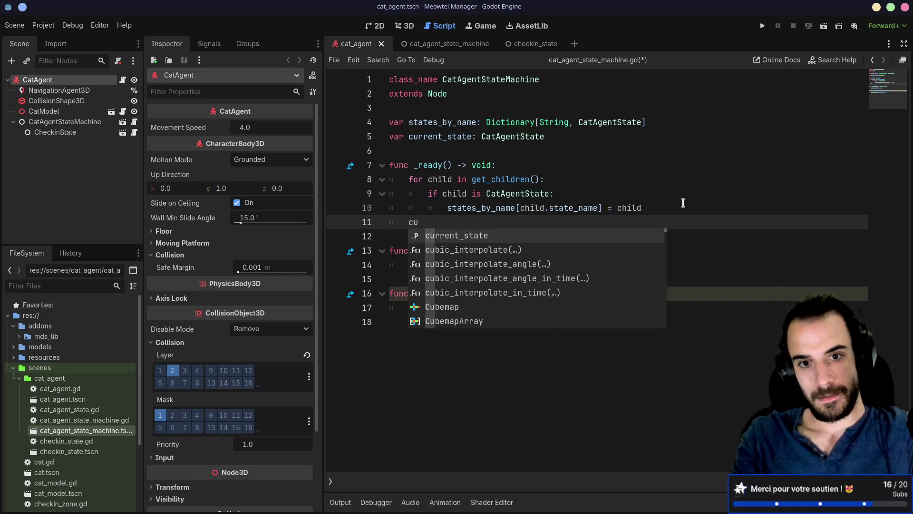
pyautogui.press('Return')
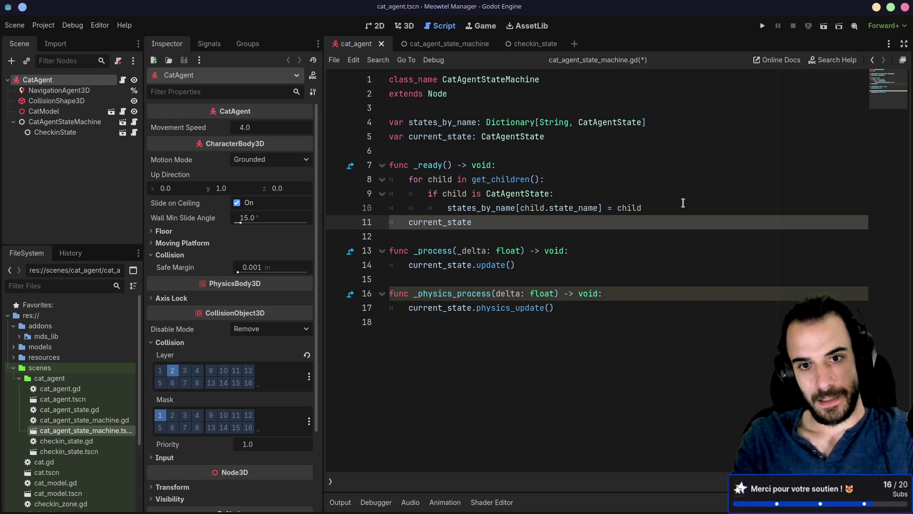
pyautogui.hotkey('ctrl', 'space')
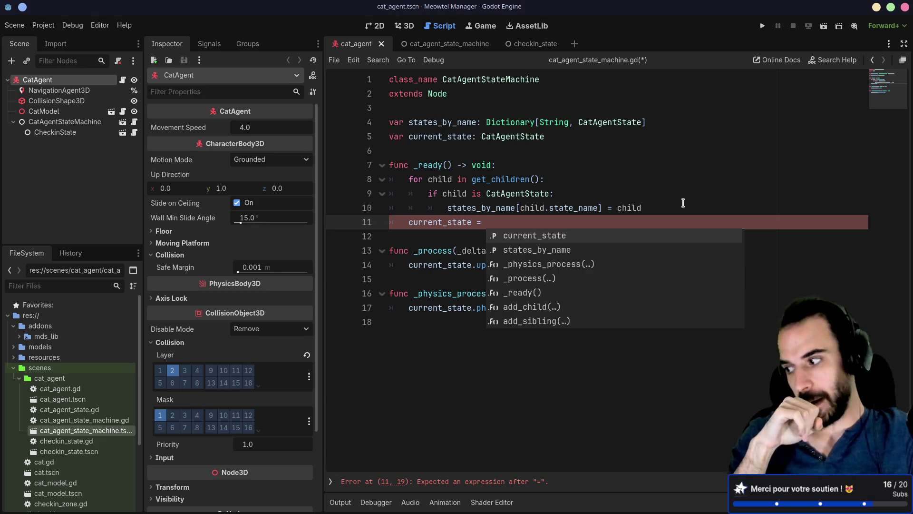
# Assign current_state = states_by_name["checkin"] and save the state machine script.
pyautogui.click(668, 198)
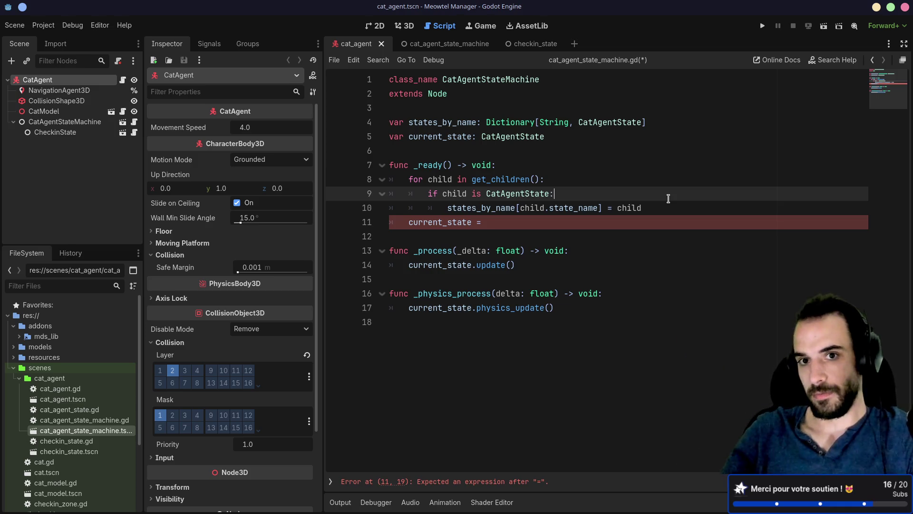
pyautogui.moveTo(540, 79); pyautogui.dragTo(419, 73)
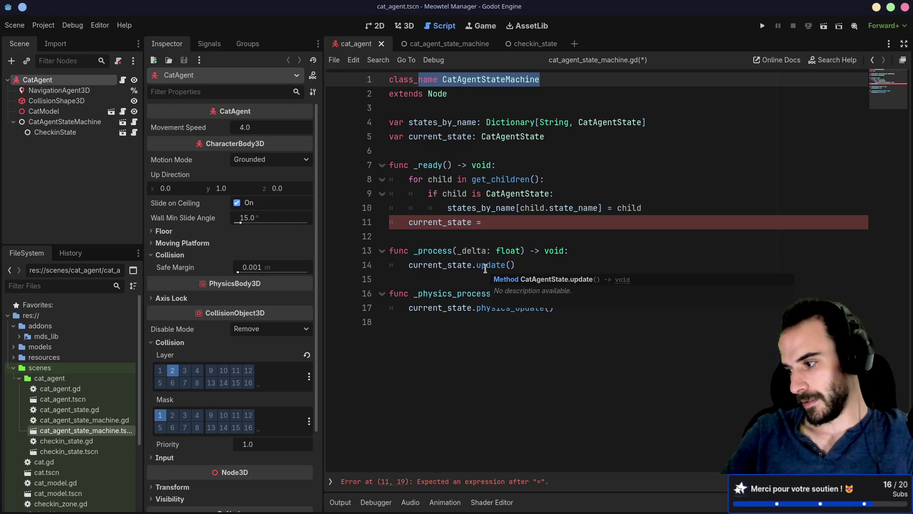
pyautogui.doubleClick(460, 307)
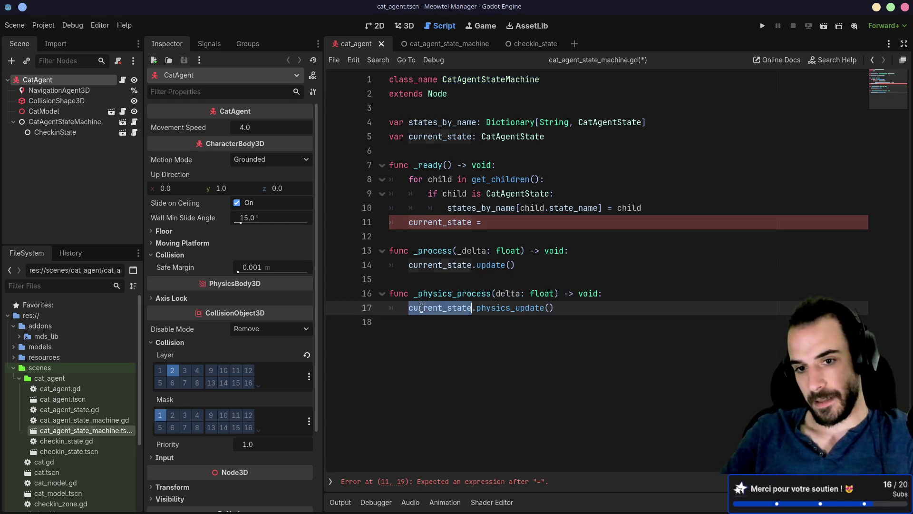
pyautogui.click(604, 293)
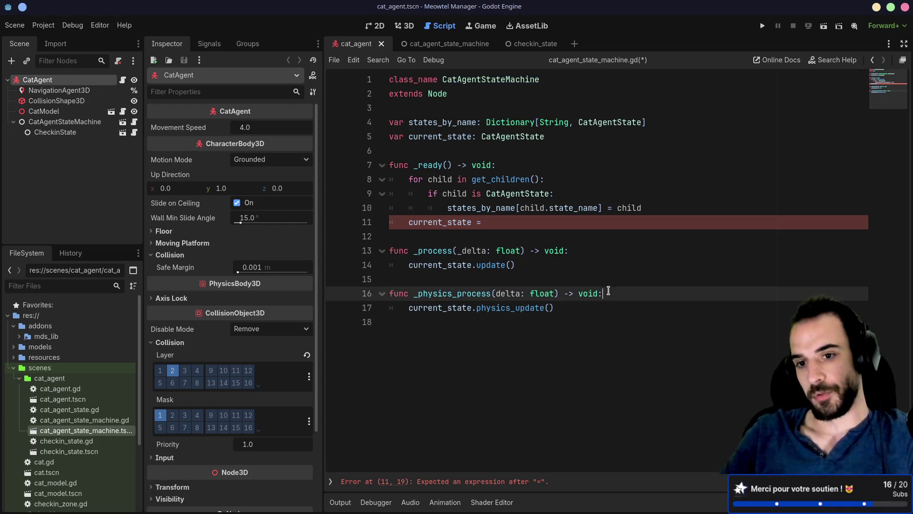
pyautogui.click(512, 223)
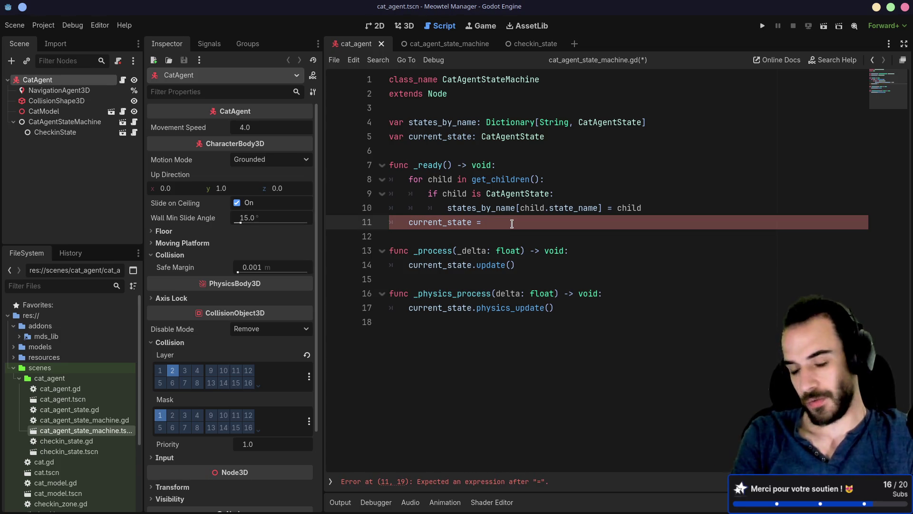
pyautogui.write('state')
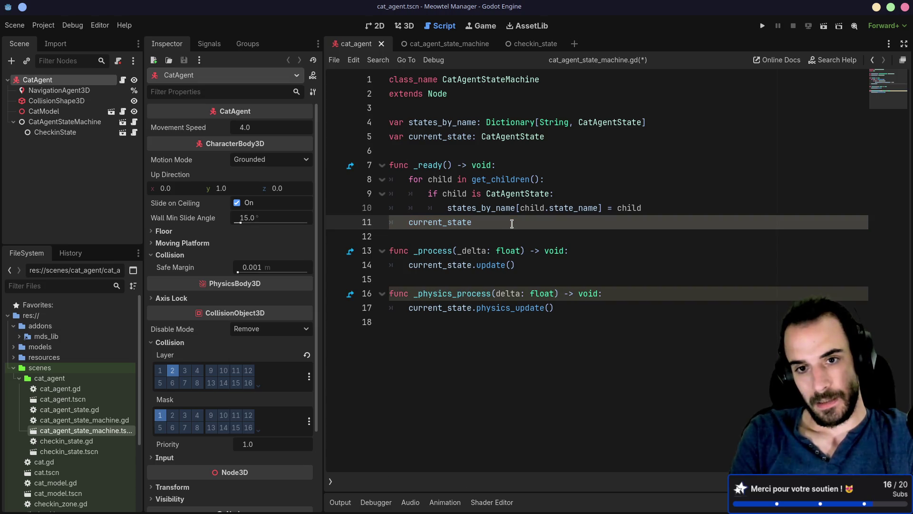
pyautogui.write('s["')
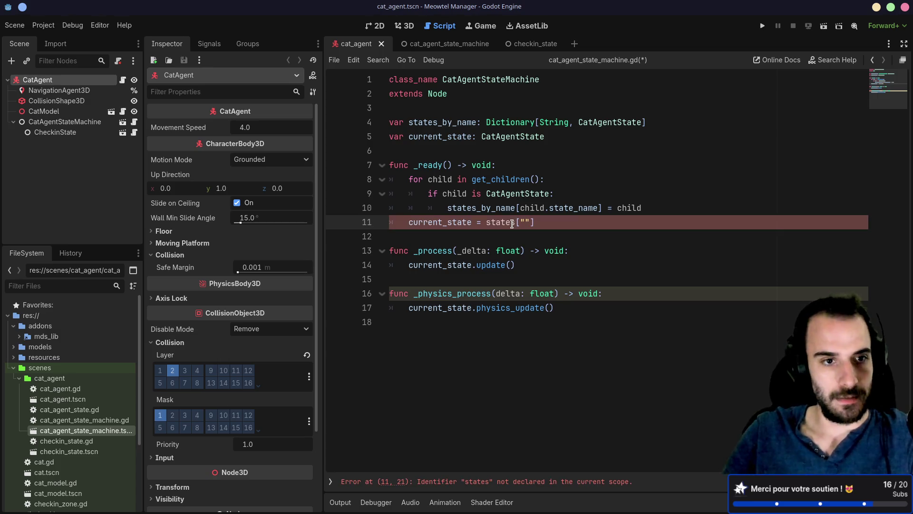
pyautogui.write('che')
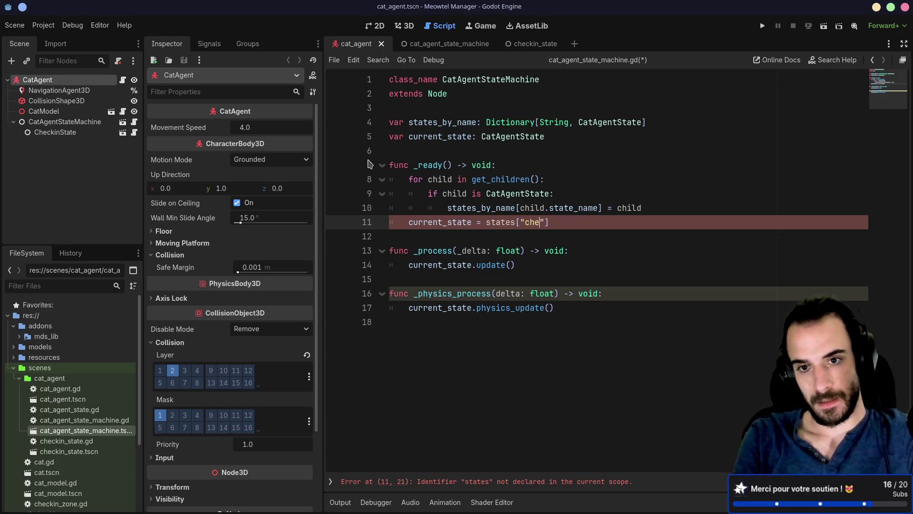
pyautogui.write('ckin')
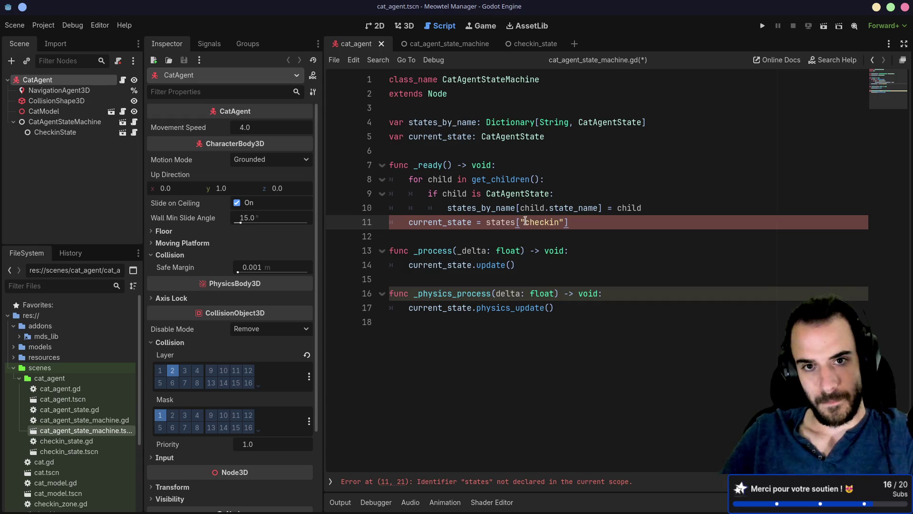
pyautogui.doubleClick(463, 123)
pyautogui.hotkey('ctrl', 'c')
pyautogui.click(506, 221)
pyautogui.doubleClick(500, 222)
pyautogui.hotkey('ctrl', 'v')
pyautogui.hotkey('ctrl', 's')
# Select the CheckinState node and open its script.
pyautogui.click(623, 233)
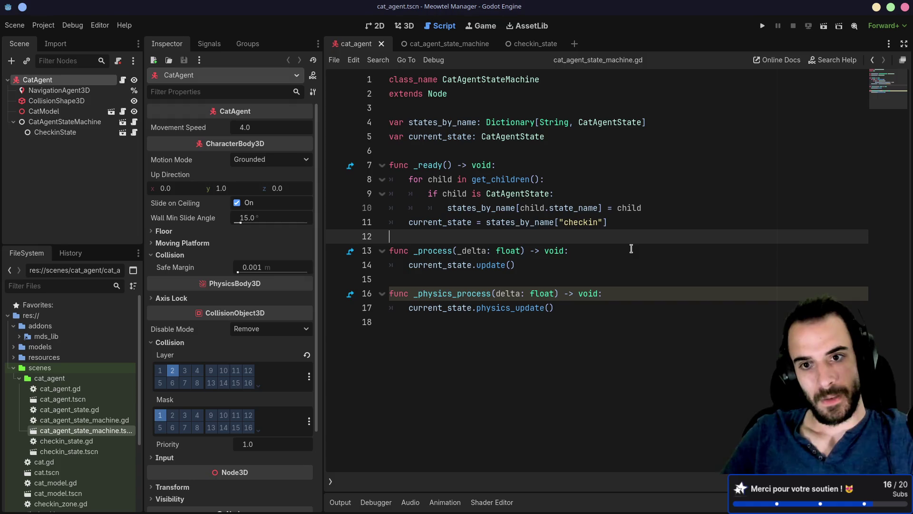
pyautogui.click(96, 134)
pyautogui.click(125, 134)
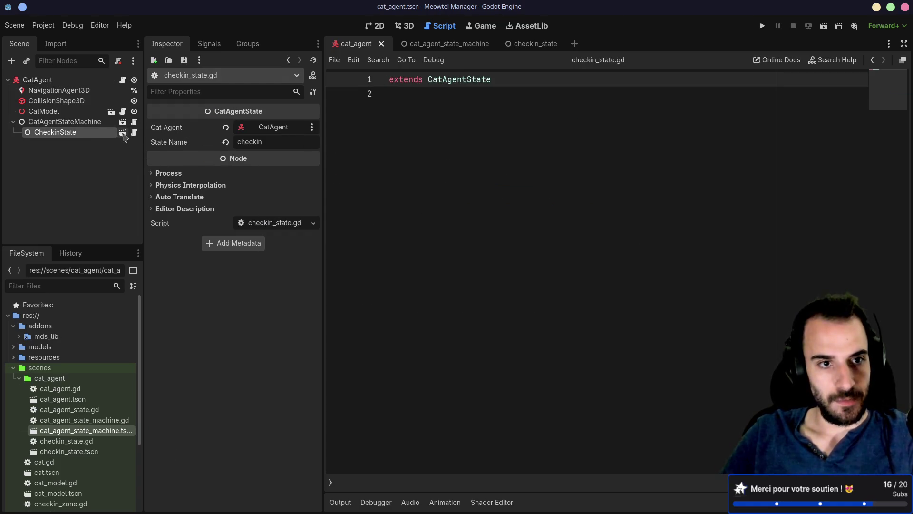
pyautogui.keyDown('ctrl'); pyautogui.click(480, 81); pyautogui.keyUp('ctrl')
pyautogui.write('@abclass_name CatAgentState')
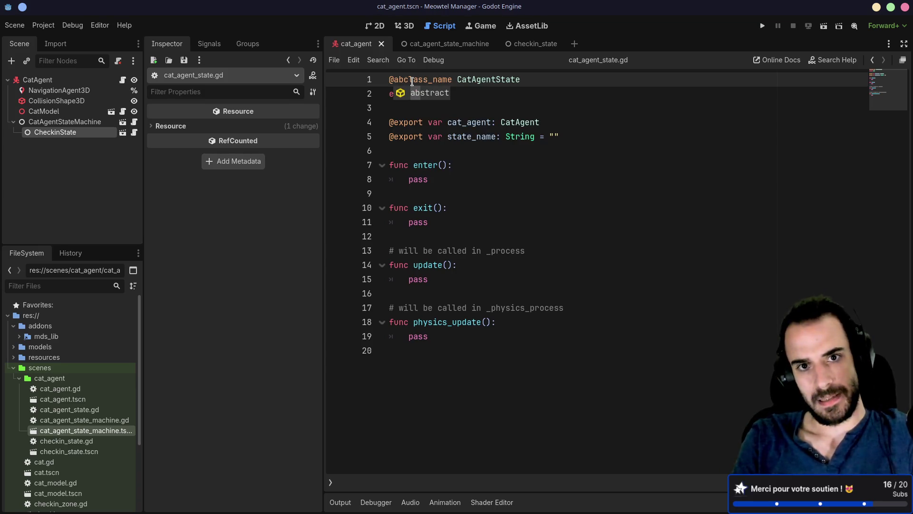
pyautogui.press('Tab')
pyautogui.write('class_')
pyautogui.press('Tab')
pyautogui.click(478, 166)
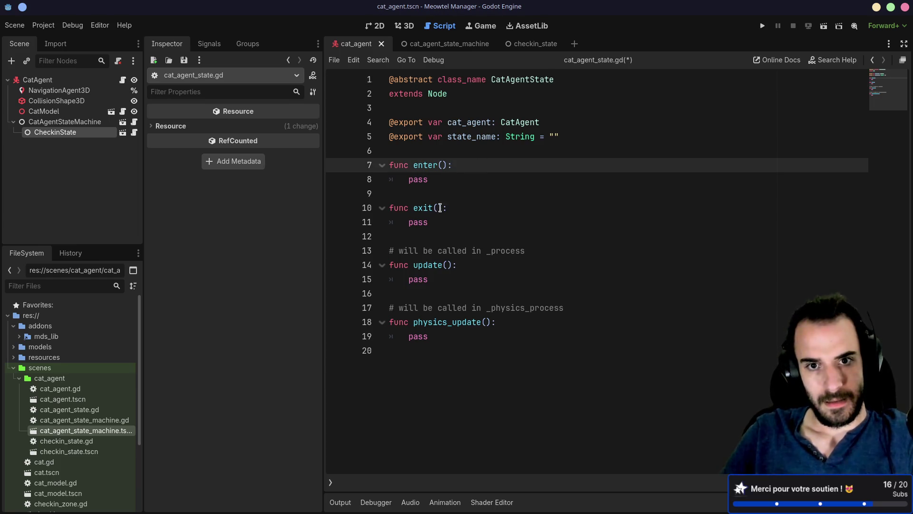
pyautogui.moveTo(390, 165); pyautogui.dragTo(412, 165)
pyautogui.write('@a')
pyautogui.press('Tab')
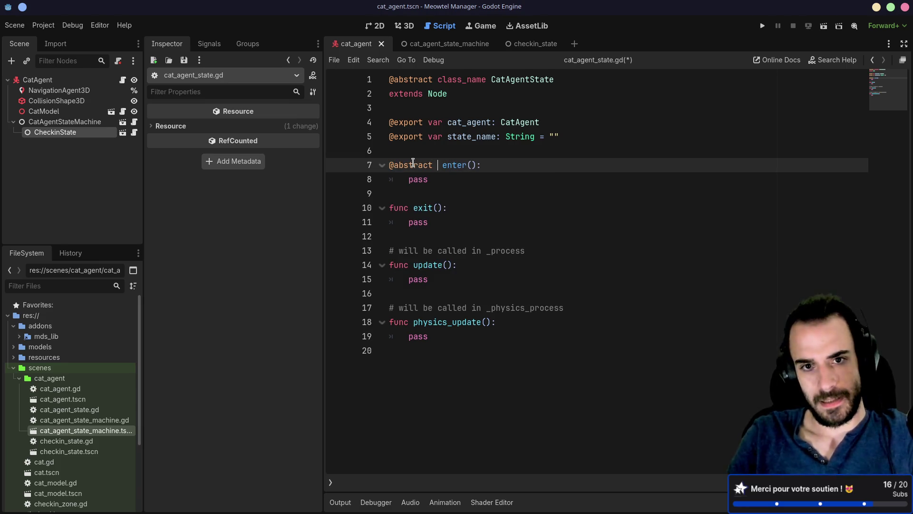
pyautogui.write('func')
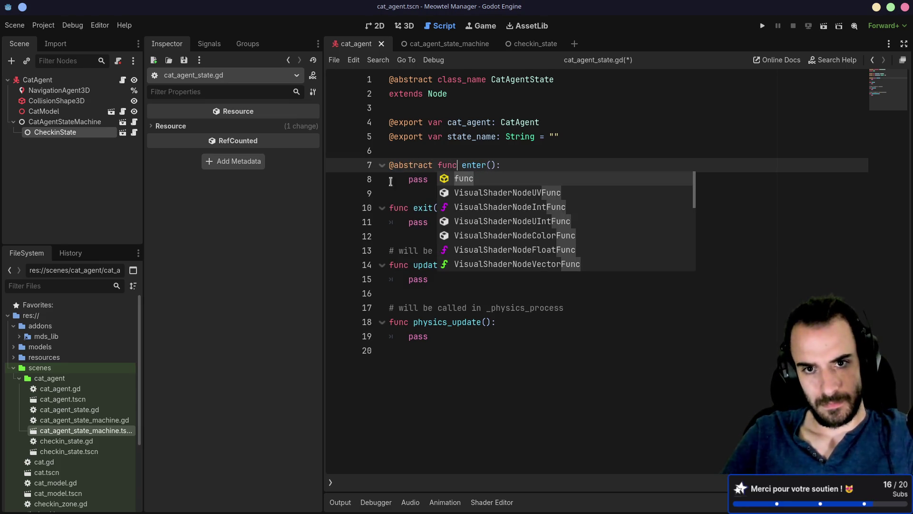
pyautogui.click(435, 193)
pyautogui.moveTo(446, 185); pyautogui.dragTo(352, 181)
pyautogui.press('BackSpace')
pyautogui.press('BackSpace')
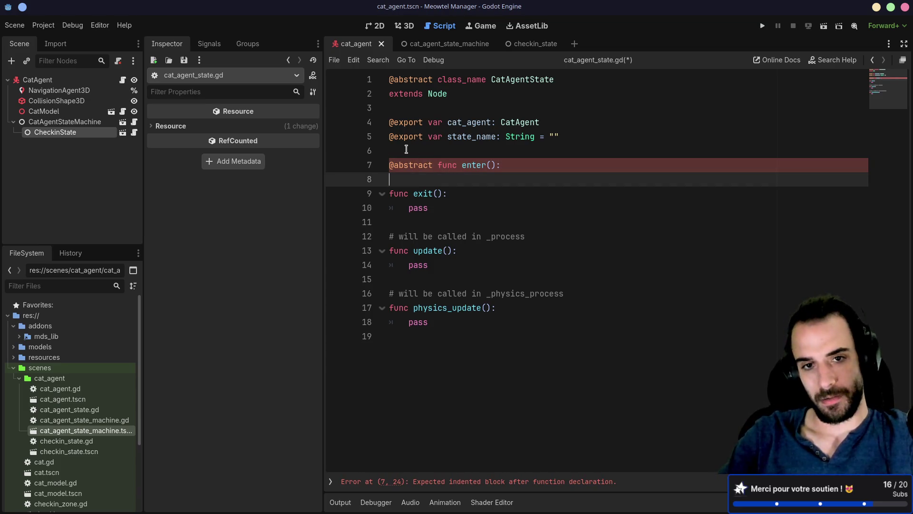
pyautogui.click(406, 149)
pyautogui.press('BackSpace')
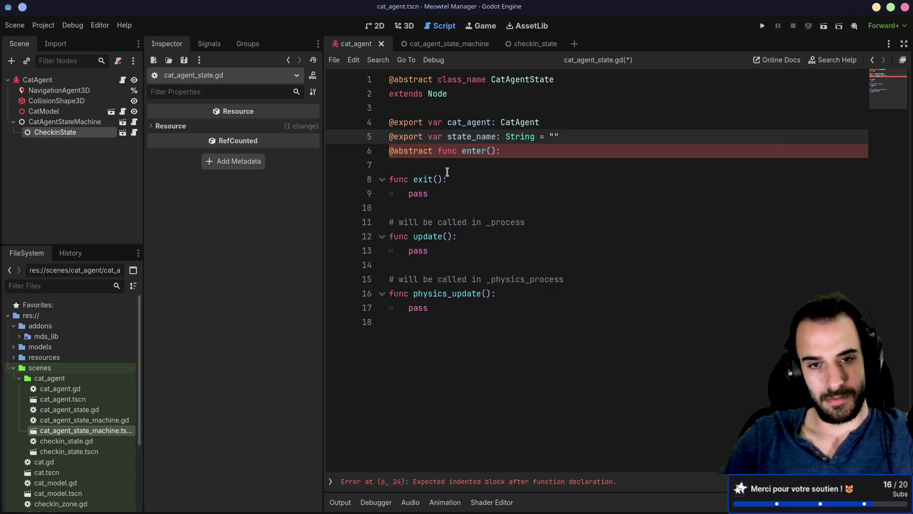
pyautogui.click(505, 152)
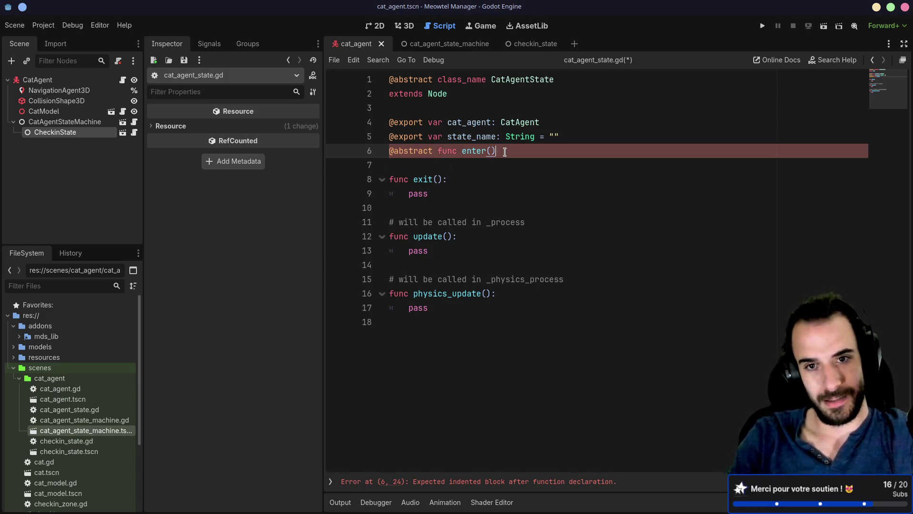
pyautogui.click(473, 176)
pyautogui.click(390, 150)
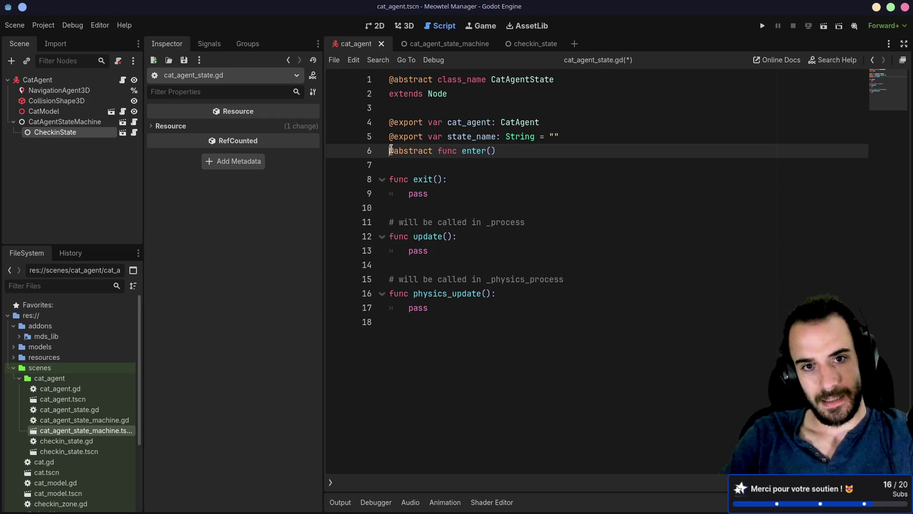
pyautogui.press('Return')
pyautogui.moveTo(516, 165); pyautogui.dragTo(516, 152)
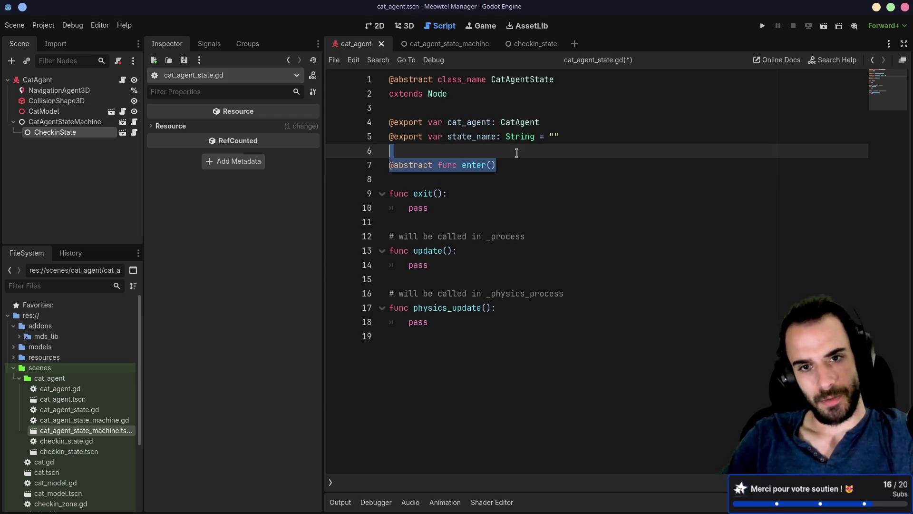
pyautogui.hotkey('ctrl', 'shift', 'd')
pyautogui.hotkey('ctrl', 'shift', 'd')
pyautogui.hotkey('ctrl', 'shift', 'd')
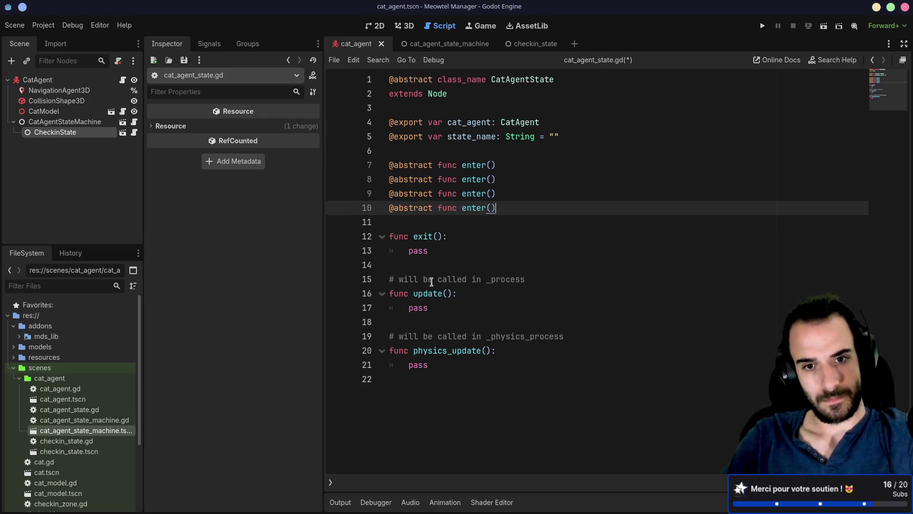
# Rename the duplicated declarations to update and physics_update, remove the extra copy, and save.
pyautogui.doubleClick(431, 293)
pyautogui.hotkey('ctrl', 'c')
pyautogui.doubleClick(477, 180)
pyautogui.hotkey('ctrl', 'v')
pyautogui.doubleClick(455, 352)
pyautogui.hotkey('ctrl', 'c')
pyautogui.doubleClick(476, 194)
pyautogui.hotkey('ctrl', 'v')
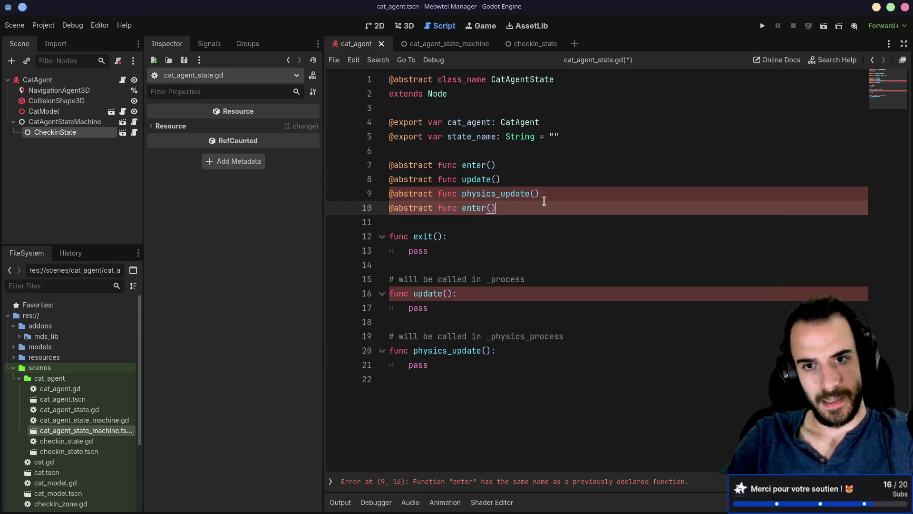
pyautogui.press('BackSpace')
pyautogui.hotkey('ctrl', 's')
pyautogui.moveTo(434, 351)
pyautogui.mouseDown()
pyautogui.moveTo(419, 351)
pyautogui.moveTo(394, 209)
pyautogui.mouseUp()
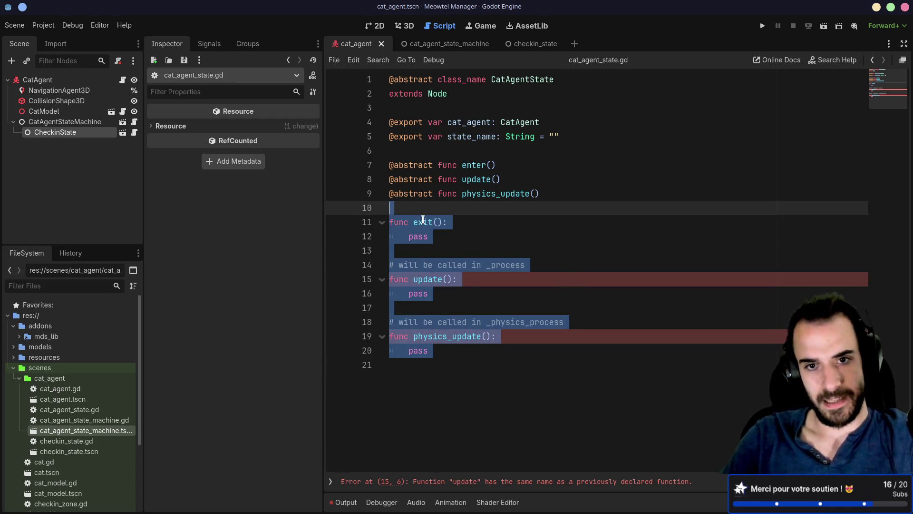
pyautogui.moveTo(390, 165); pyautogui.dragTo(497, 165)
pyautogui.hotkey('ctrl', 'c')
pyautogui.press('End')
pyautogui.press('Return')
pyautogui.hotkey('ctrl', 'v')
pyautogui.doubleClick(473, 179)
pyautogui.write('exit')
pyautogui.click(442, 236)
pyautogui.moveTo(434, 365); pyautogui.dragTo(413, 224)
pyautogui.press('BackSpace')
pyautogui.hotkey('ctrl', 's')
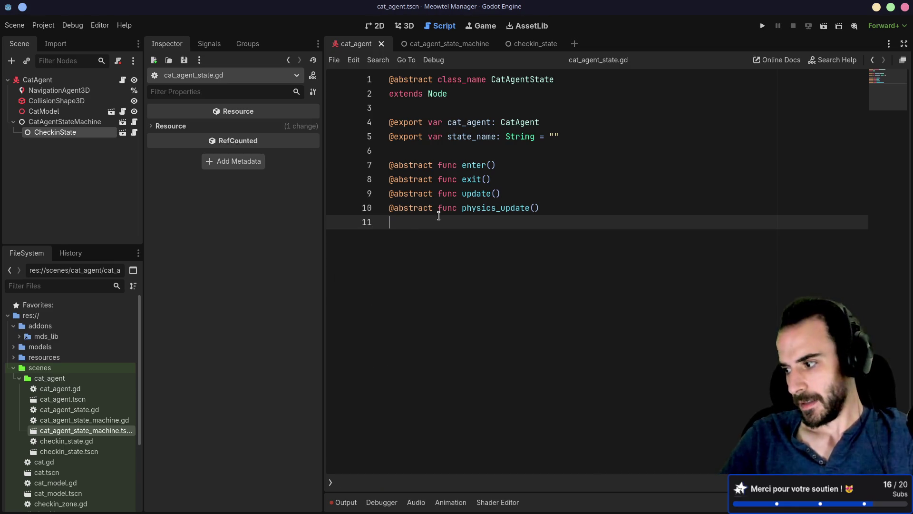
# Join extends Node onto line 1, then open the CheckinState node's script.
pyautogui.click(511, 209)
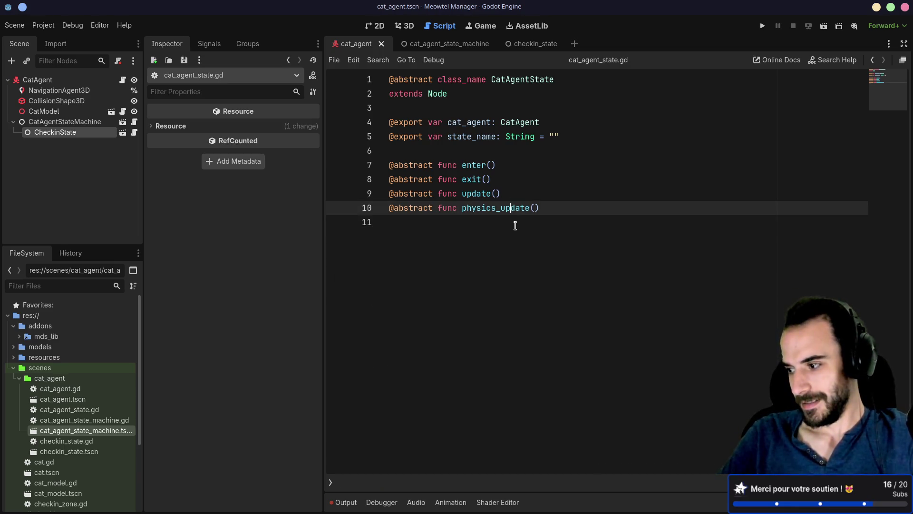
pyautogui.click(491, 152)
pyautogui.click(464, 223)
pyautogui.click(426, 138)
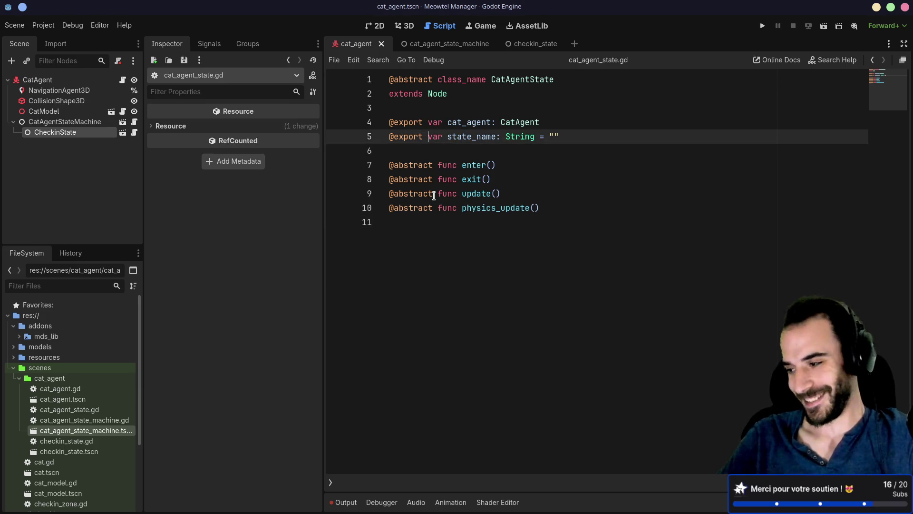
pyautogui.click(393, 94)
pyautogui.press('BackSpace')
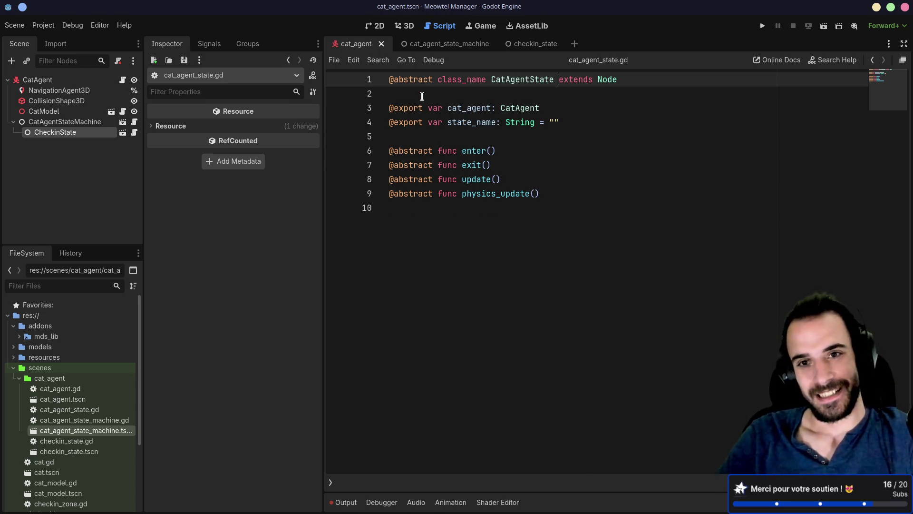
pyautogui.click(455, 137)
pyautogui.click(409, 107)
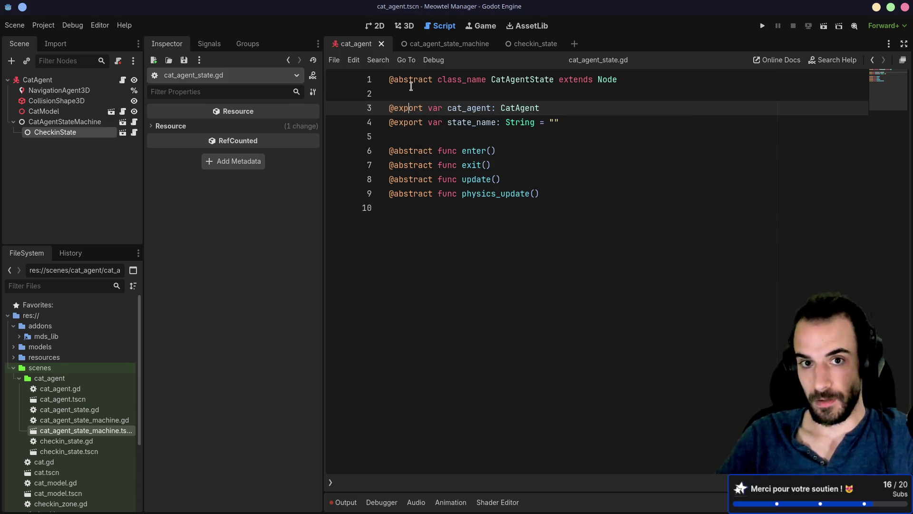
pyautogui.click(417, 95)
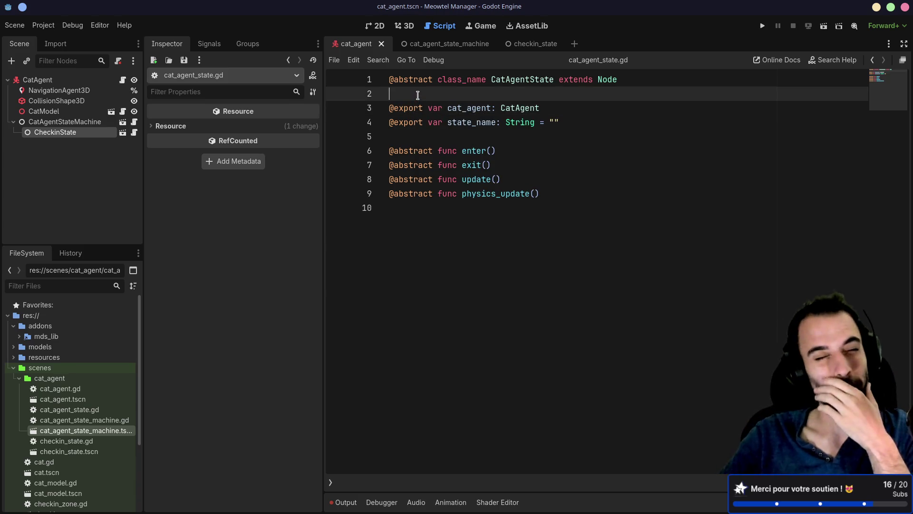
pyautogui.click(459, 150)
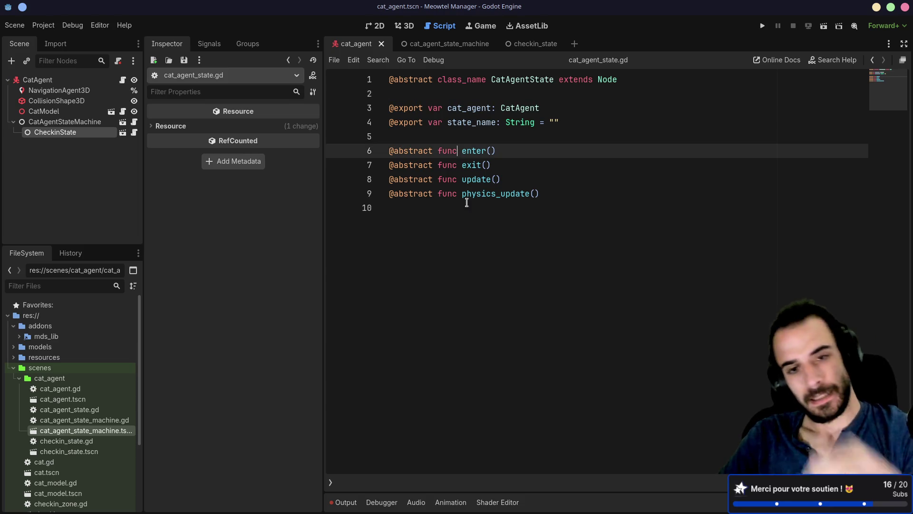
pyautogui.click(463, 209)
pyautogui.click(464, 136)
pyautogui.click(461, 209)
pyautogui.moveTo(468, 123); pyautogui.dragTo(565, 122)
pyautogui.click(465, 80)
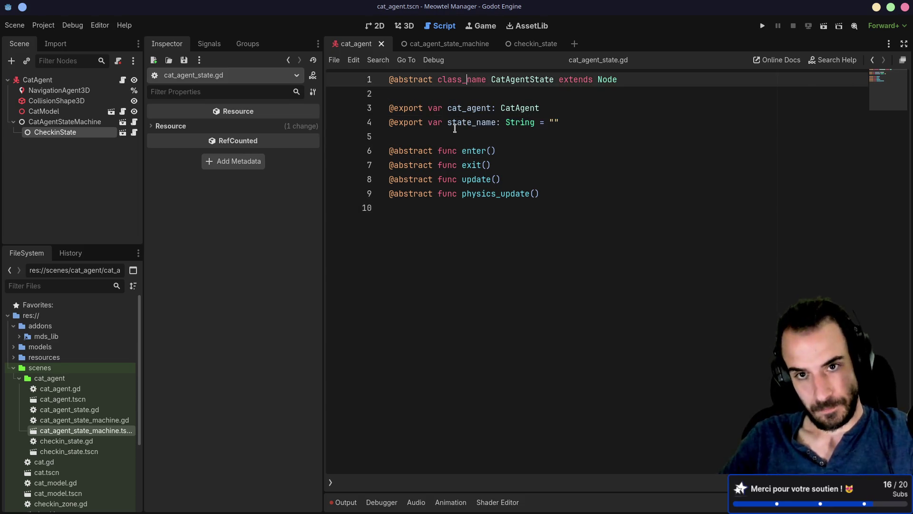
pyautogui.click(455, 125)
pyautogui.click(451, 258)
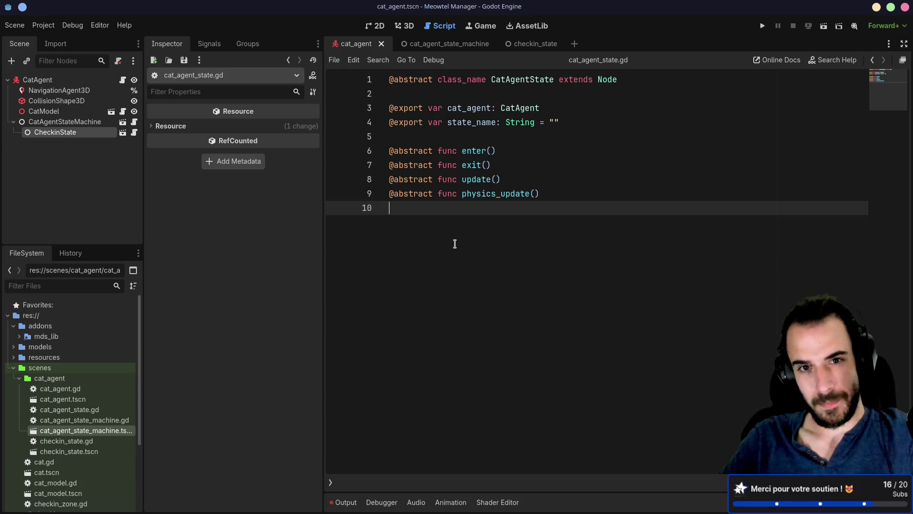
pyautogui.click(134, 133)
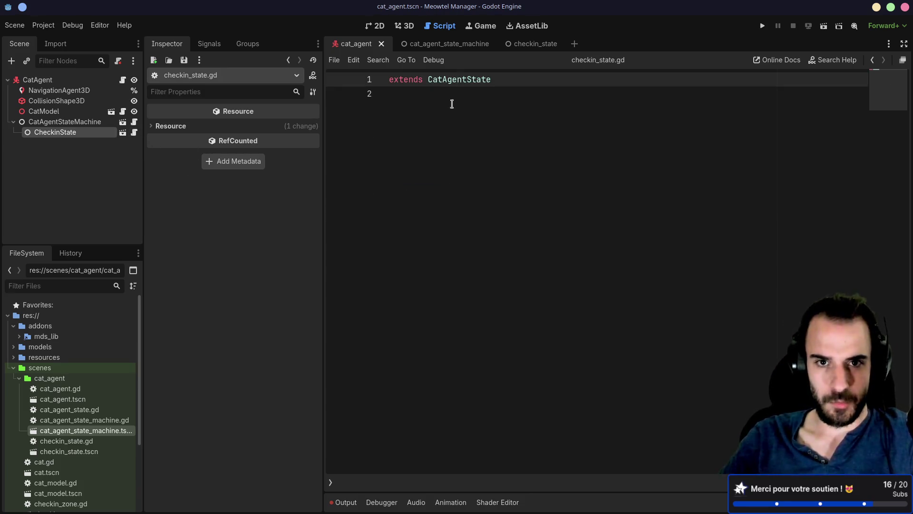
# Bring up and dismiss the editing context menu for CatAgentState in checkin_state.gd.
pyautogui.click(448, 112)
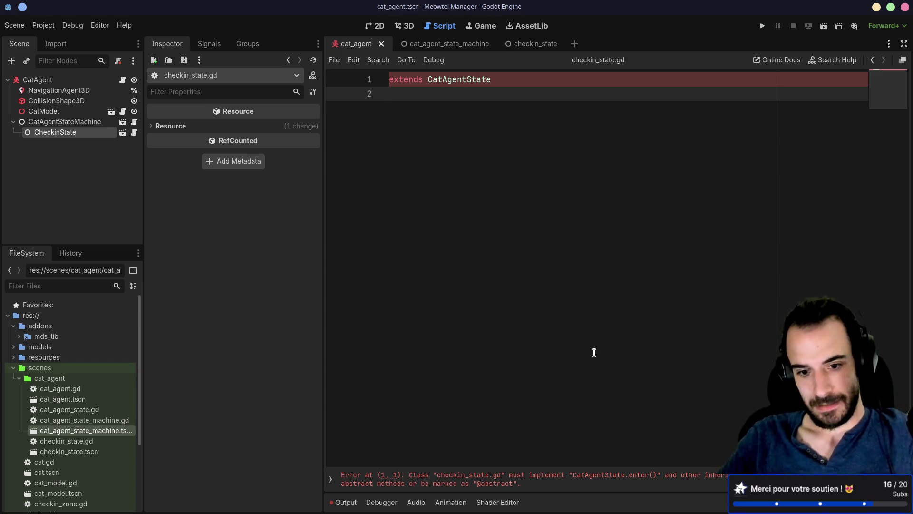
pyautogui.click(442, 80)
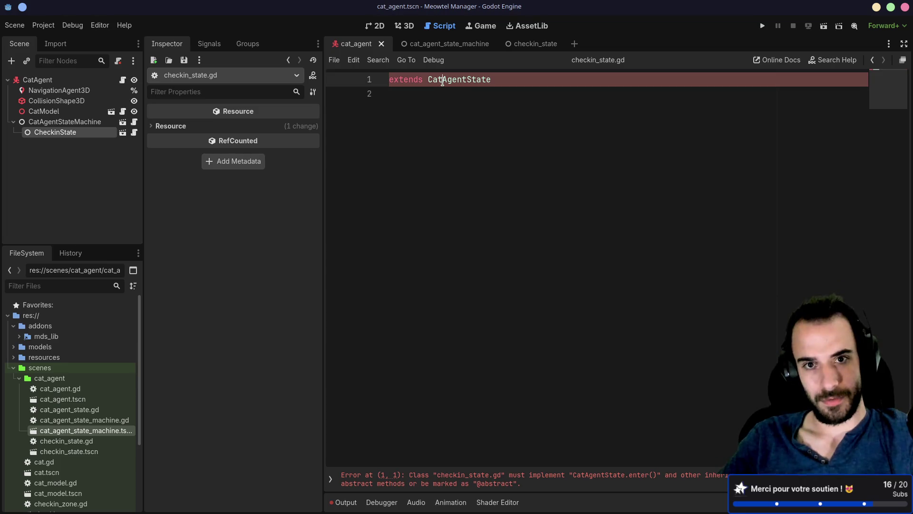
pyautogui.rightClick(448, 162)
pyautogui.click(440, 143)
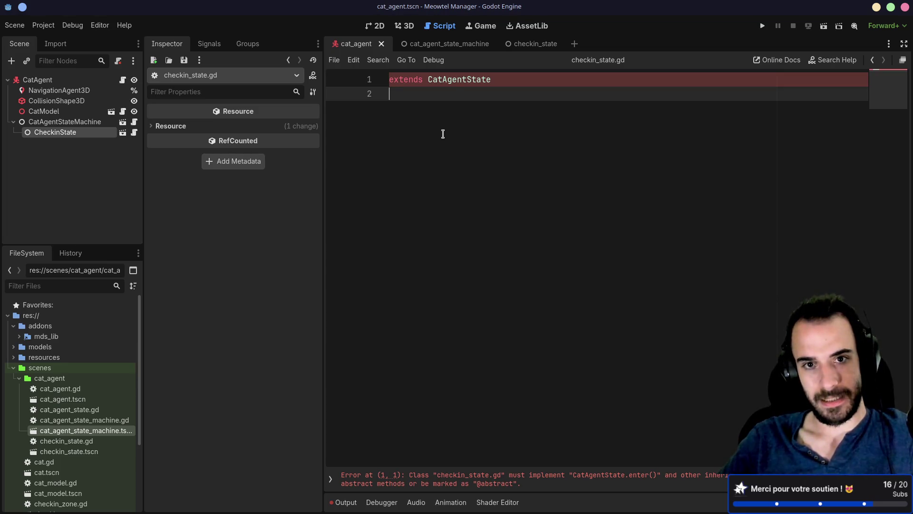
pyautogui.click(455, 81)
pyautogui.rightClick(456, 83)
pyautogui.click(445, 88)
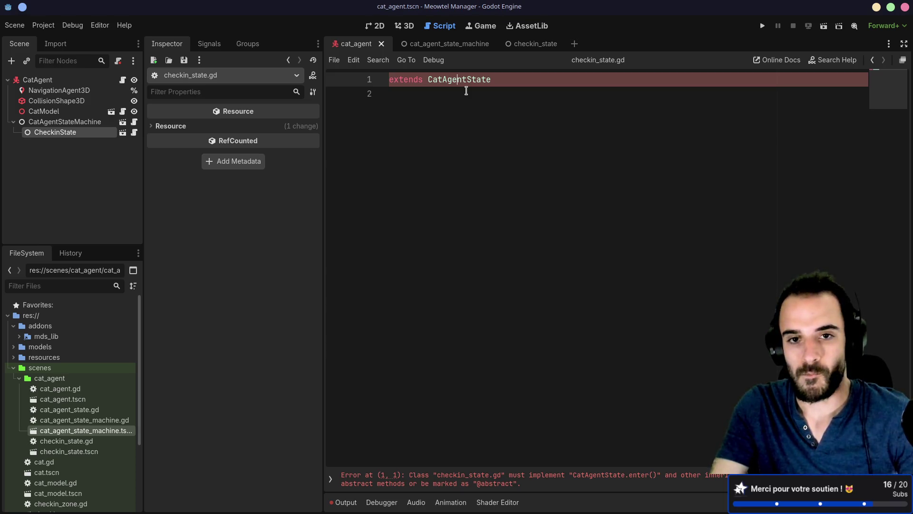
# Add a blank line below line 1 of checkin_state.gd and browse the editing and search menus.
pyautogui.click(398, 97)
pyautogui.click(392, 81)
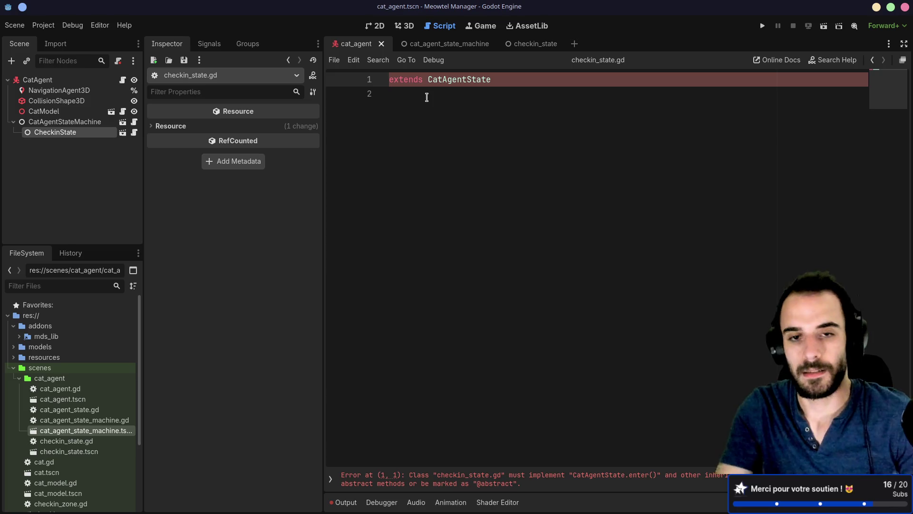
pyautogui.click(426, 98)
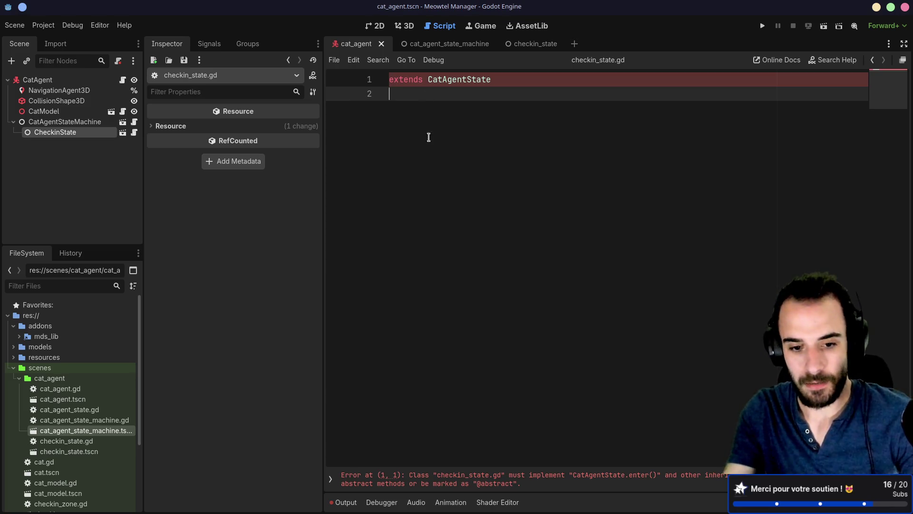
pyautogui.click(331, 479)
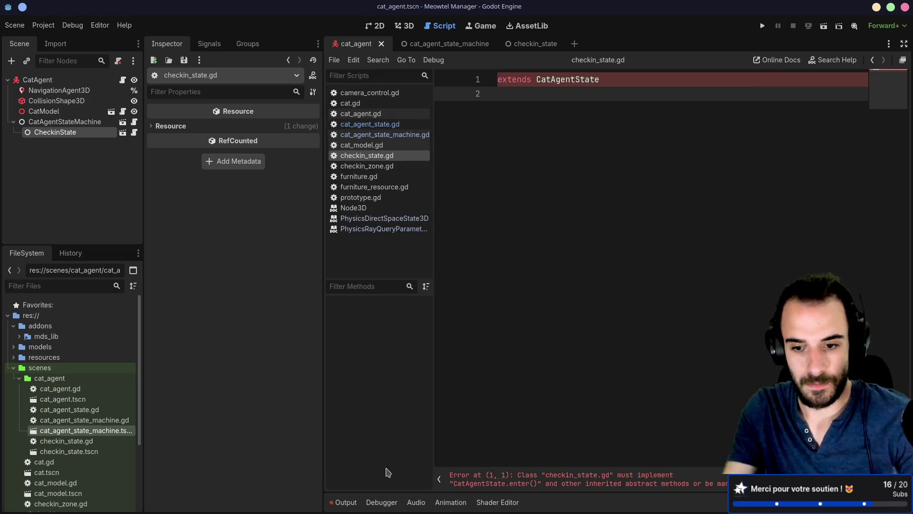
pyautogui.click(439, 479)
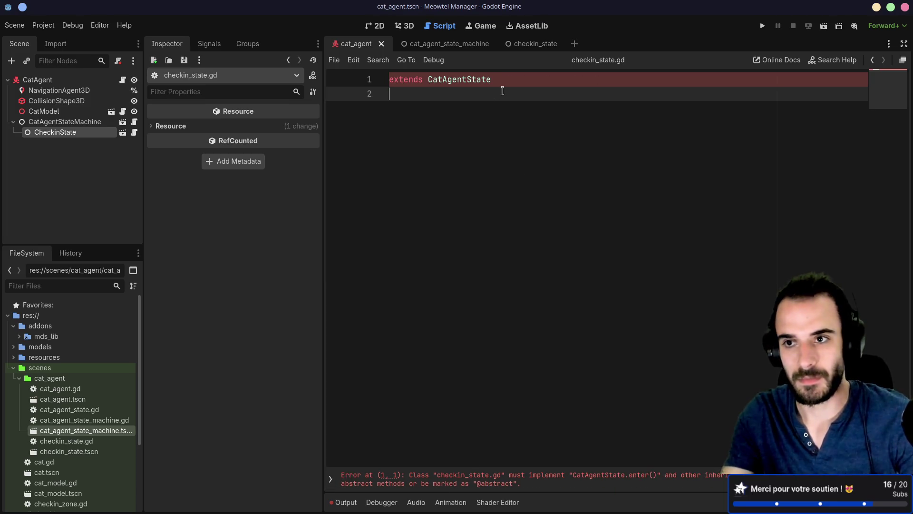
pyautogui.press('Return')
pyautogui.rightClick(525, 126)
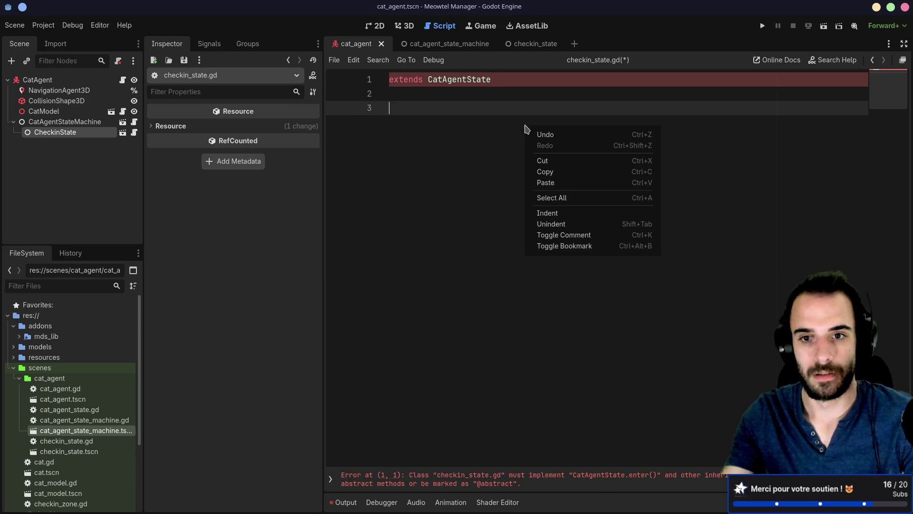
pyautogui.click(485, 152)
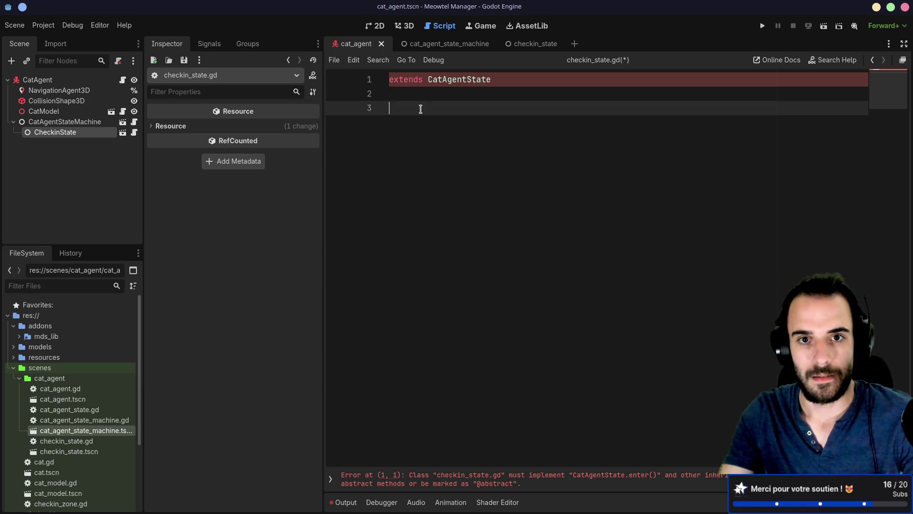
pyautogui.click(355, 61)
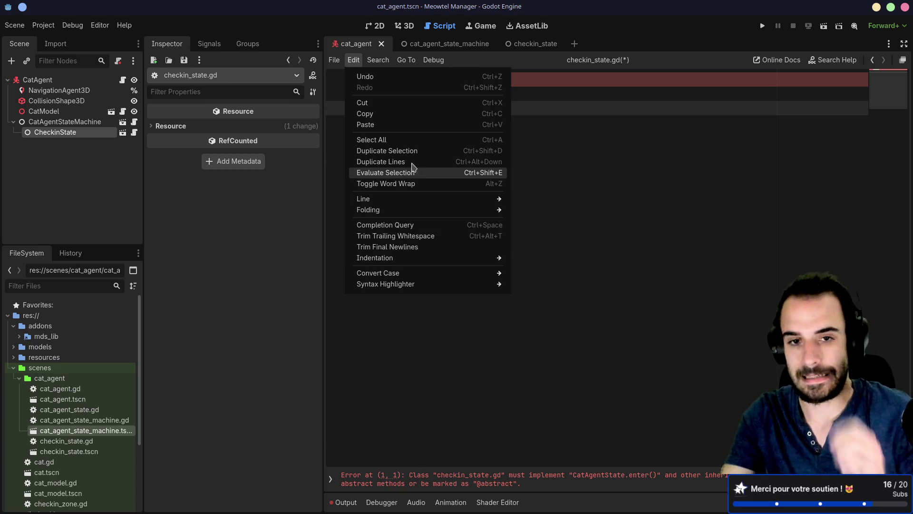
pyautogui.click(377, 59)
pyautogui.click(370, 61)
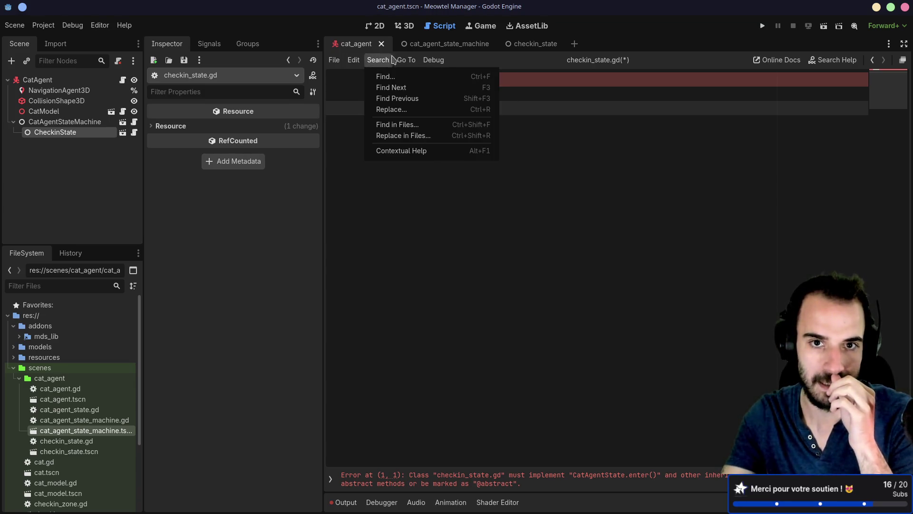
pyautogui.click(395, 172)
pyautogui.click(456, 82)
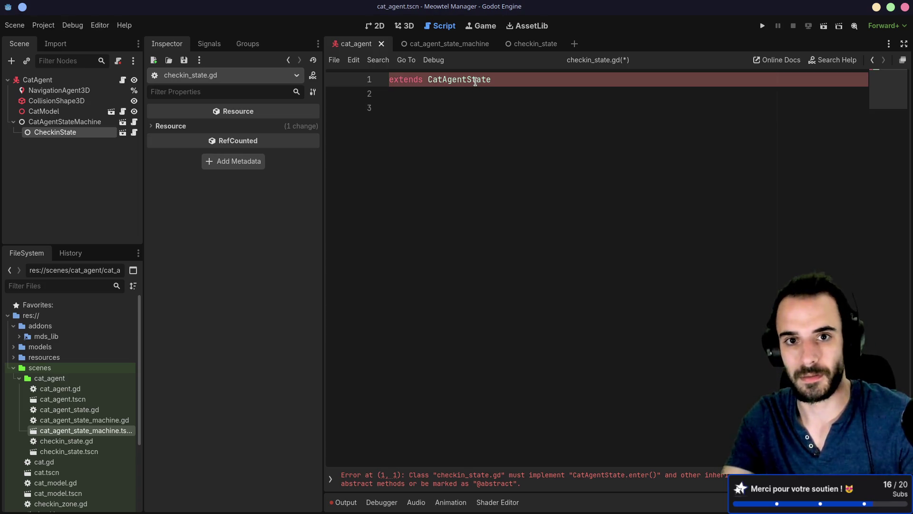
pyautogui.keyDown('ctrl'); pyautogui.click(475, 82); pyautogui.keyUp('ctrl')
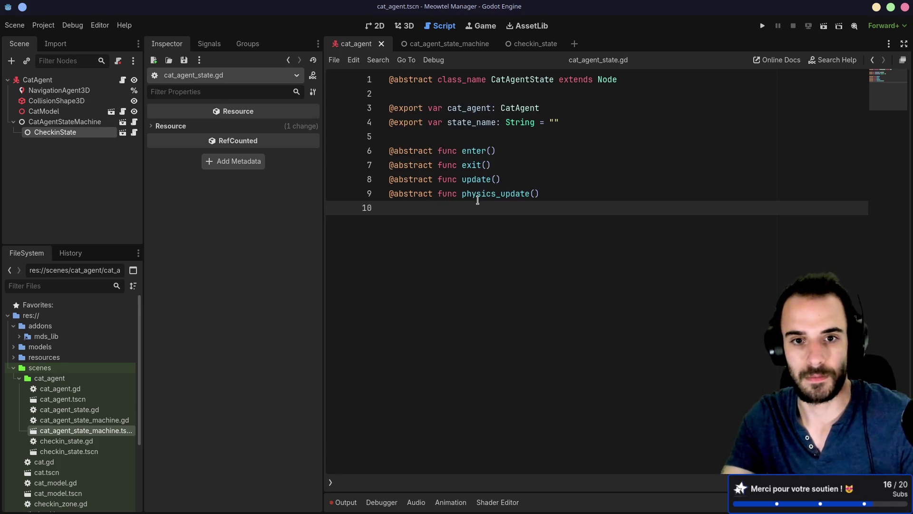
pyautogui.moveTo(378, 209); pyautogui.dragTo(380, 147)
pyautogui.hotkey('ctrl', 'c')
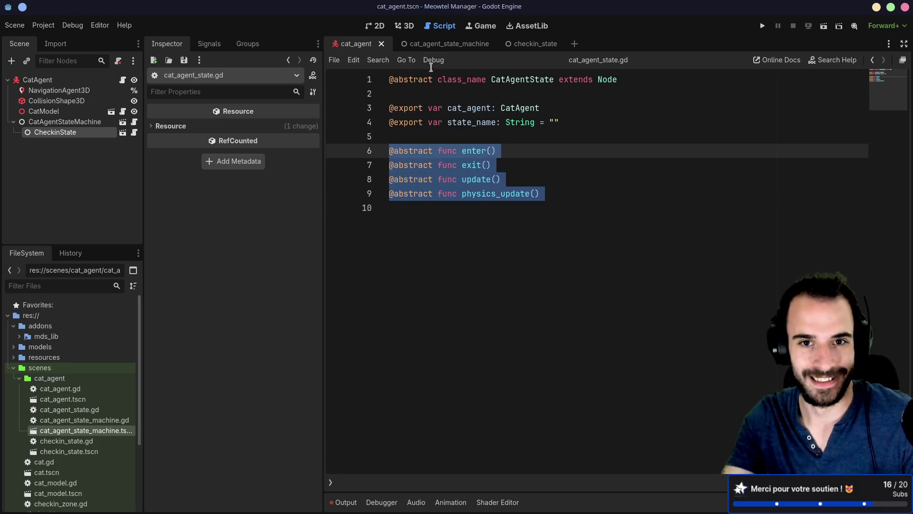
pyautogui.click(470, 108)
pyautogui.hotkey('alt', 'Left')
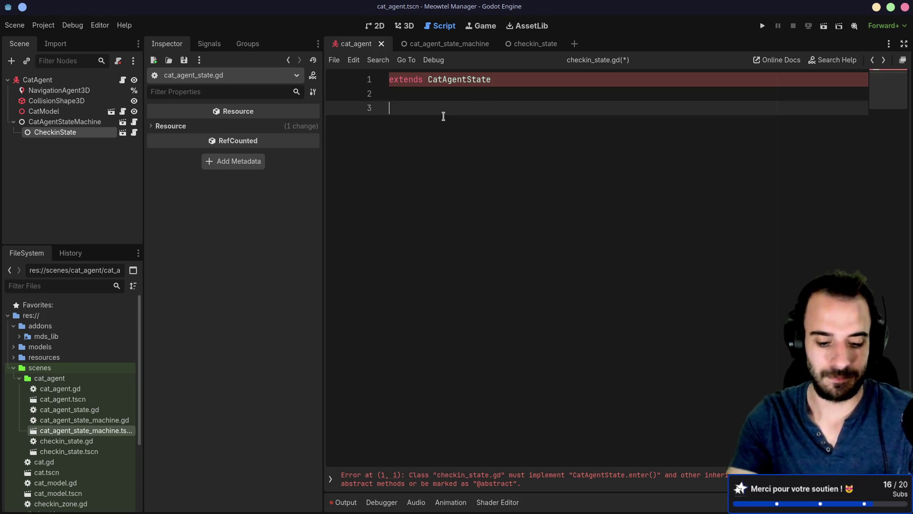
pyautogui.hotkey('ctrl', 'v')
pyautogui.doubleClick(423, 108)
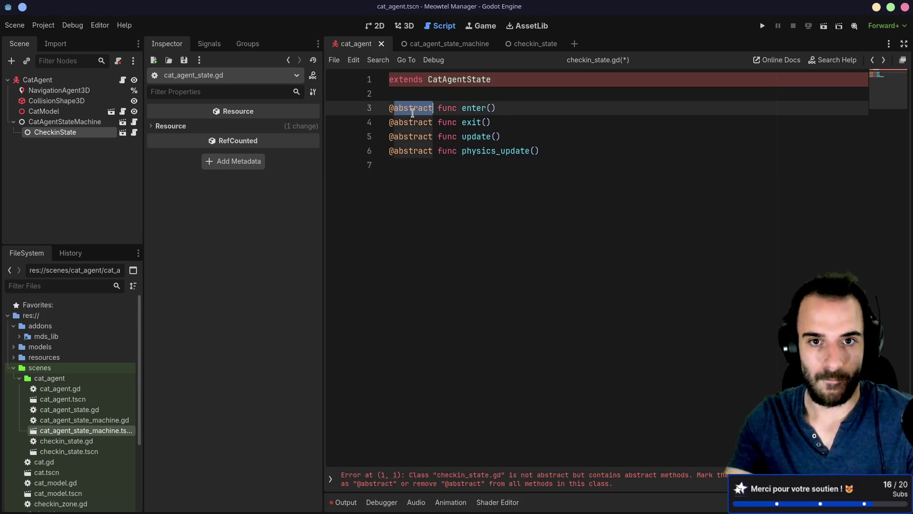
pyautogui.click(438, 108)
pyautogui.hotkey('shift', 'Home')
pyautogui.press('BackSpace')
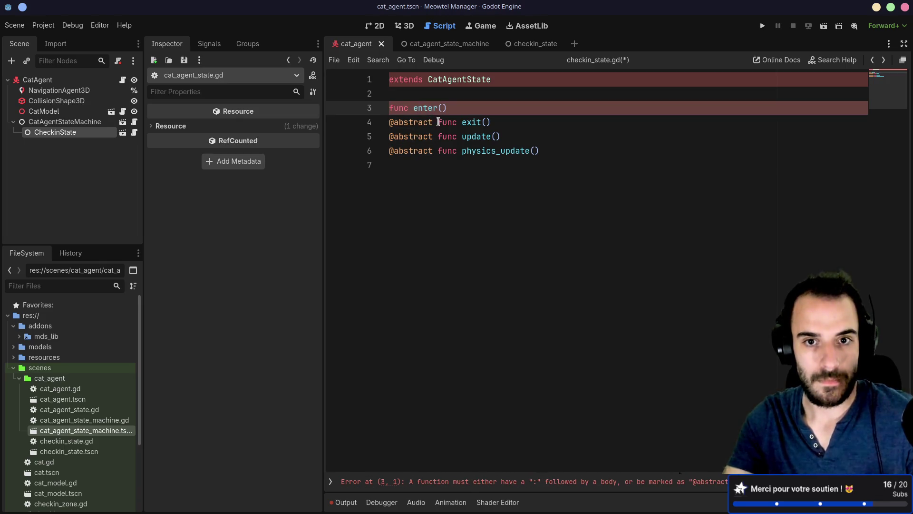
pyautogui.moveTo(438, 122); pyautogui.dragTo(350, 124)
pyautogui.press('BackSpace')
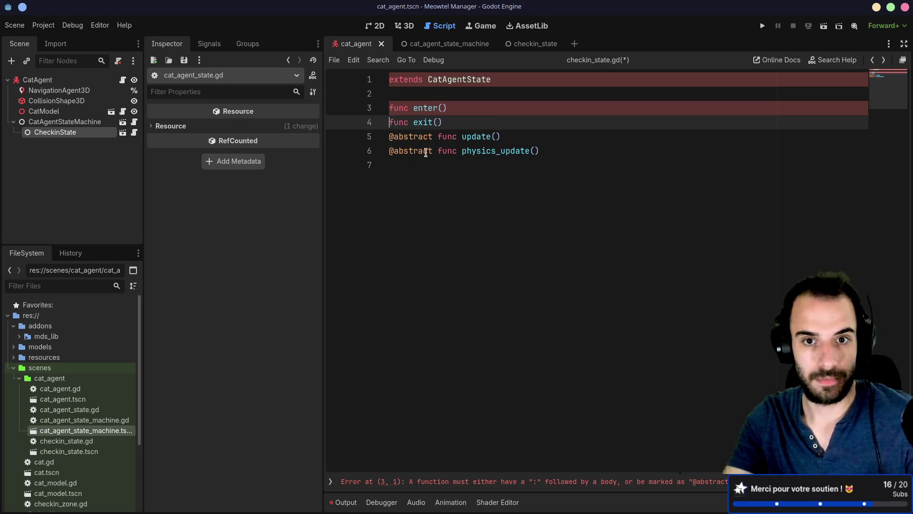
pyautogui.moveTo(438, 137); pyautogui.dragTo(388, 136)
pyautogui.press('BackSpace')
pyautogui.moveTo(438, 151); pyautogui.dragTo(381, 151)
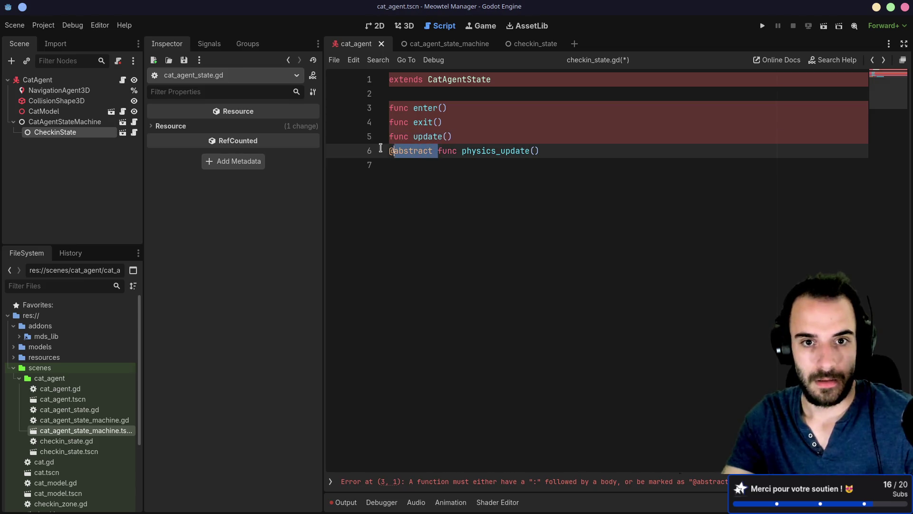
pyautogui.press('BackSpace')
# Give enter() and exit() colons and indented pass bodies.
pyautogui.click(464, 108)
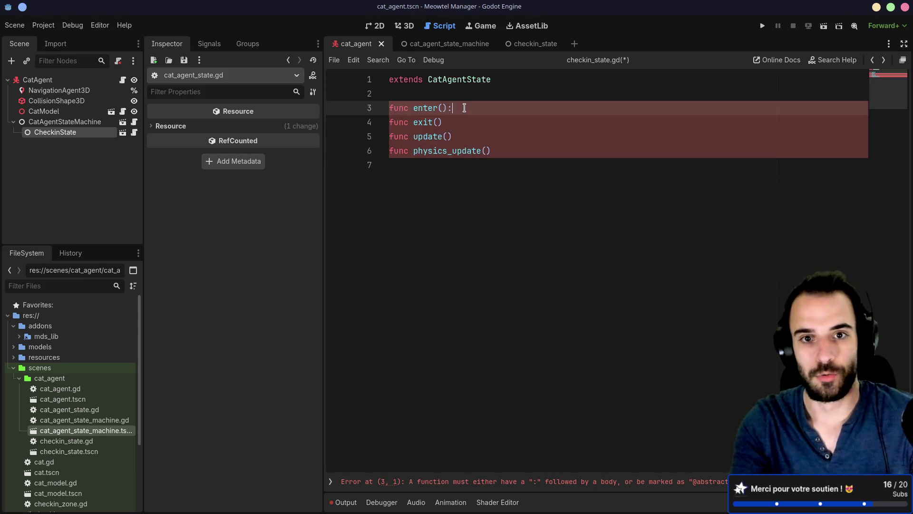
pyautogui.press('Return')
pyautogui.write('pass')
pyautogui.press('Return')
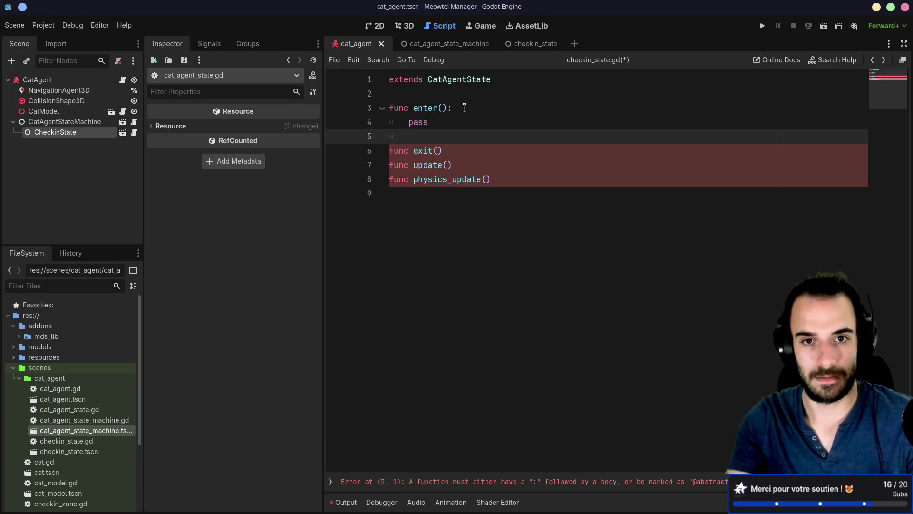
pyautogui.click(448, 150)
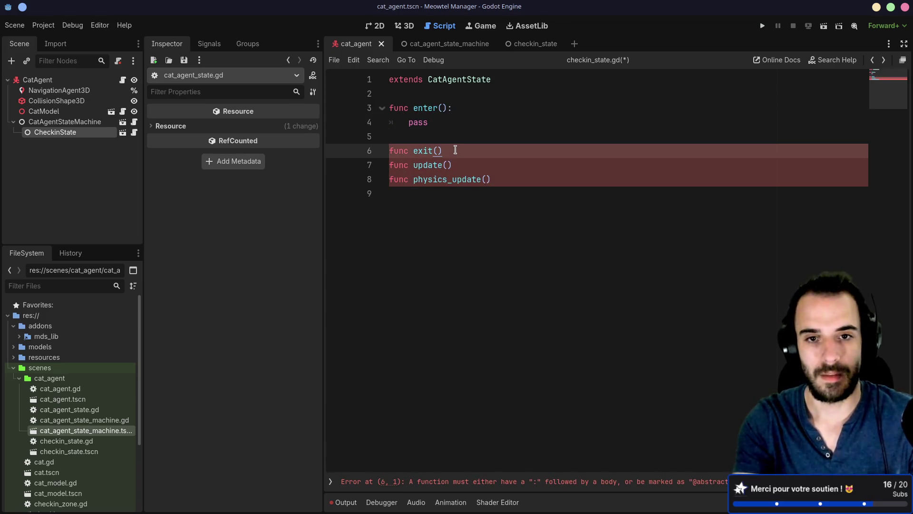
pyautogui.write(':')
pyautogui.press('Return')
pyautogui.write('pass')
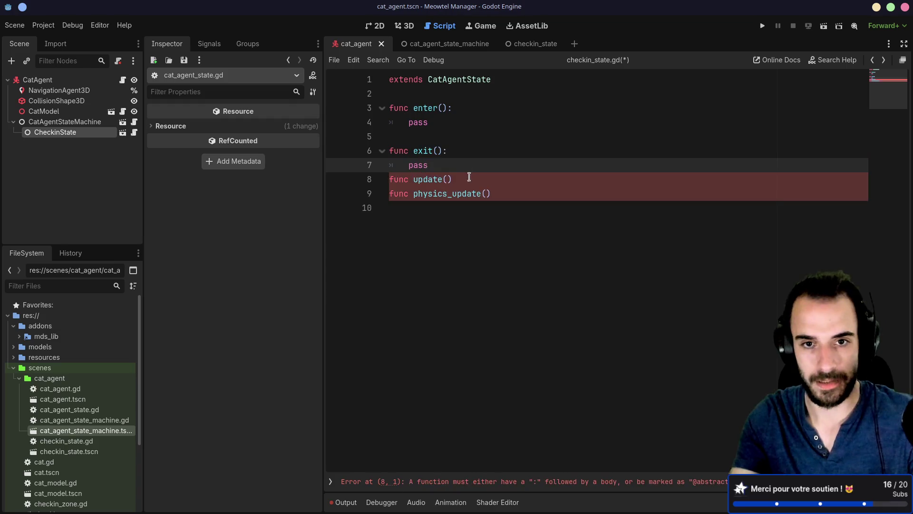
# Give update() and physics_update() colons and indented pass bodies.
pyautogui.click(474, 180)
pyautogui.write(':')
pyautogui.press('Return')
pyautogui.write('pass')
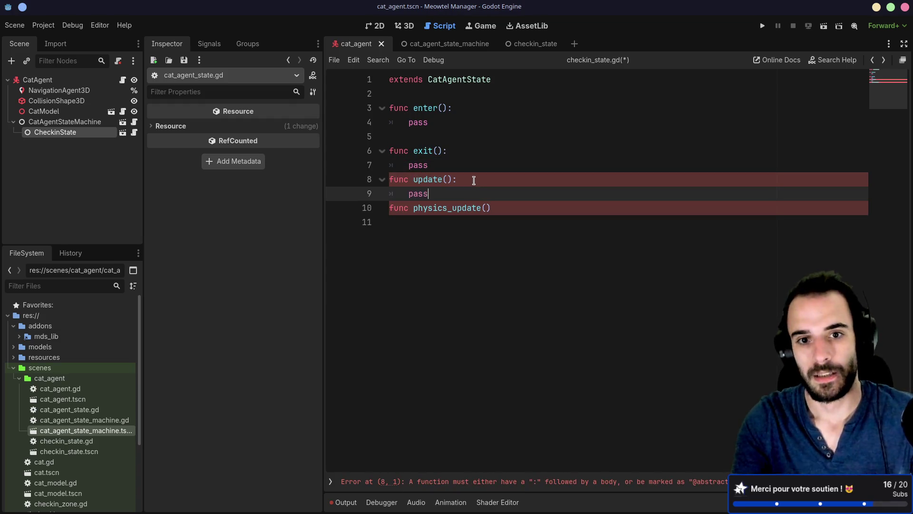
pyautogui.click(508, 208)
pyautogui.press('Return')
pyautogui.write('pass')
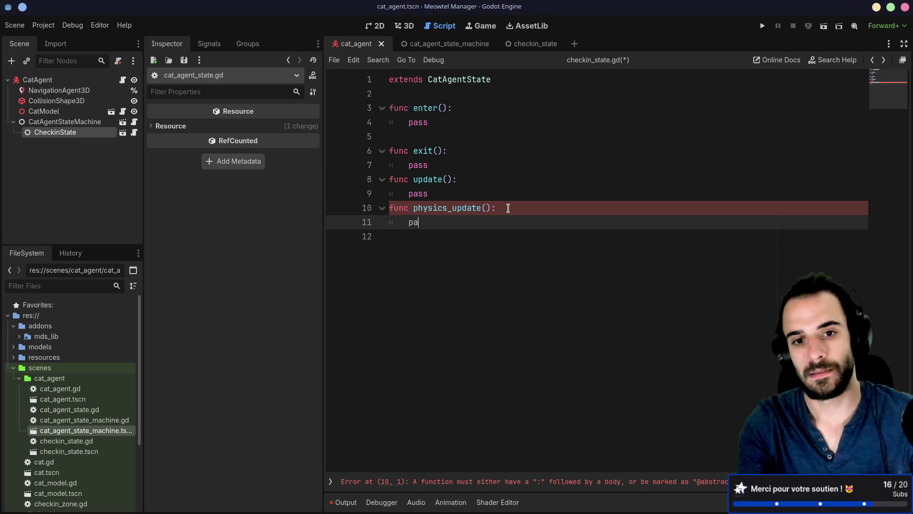
# Separate the method bodies with blank lines and save checkin_state.gd.
pyautogui.click(512, 199)
pyautogui.press('Return')
pyautogui.click(483, 175)
pyautogui.click(484, 164)
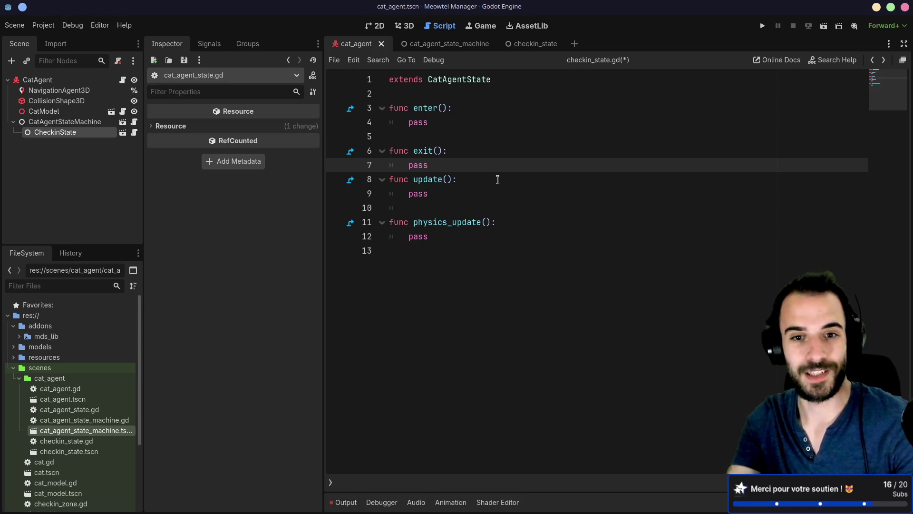
pyautogui.press('Return')
pyautogui.hotkey('ctrl', 's')
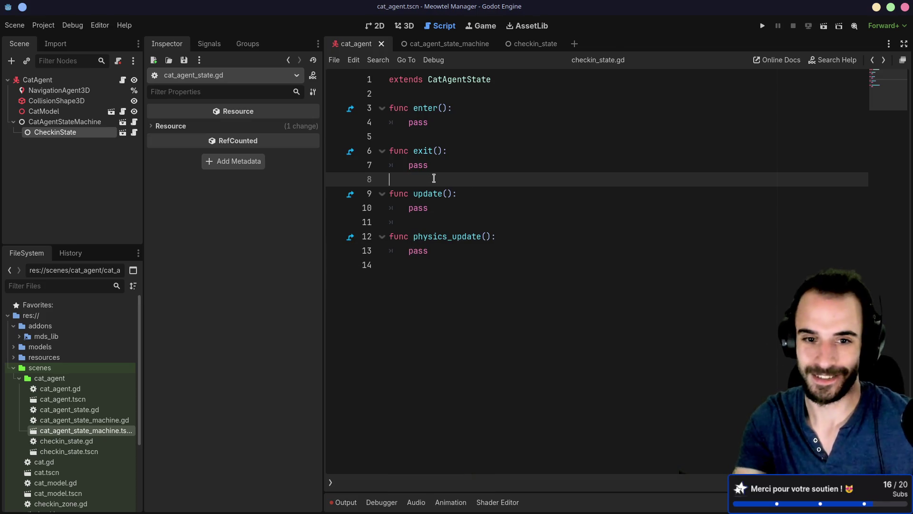
pyautogui.click(445, 217)
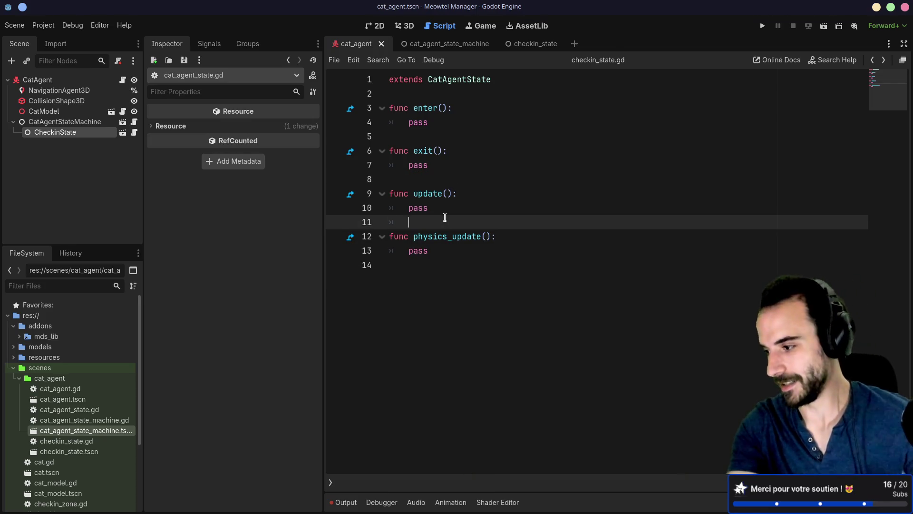
pyautogui.click(461, 261)
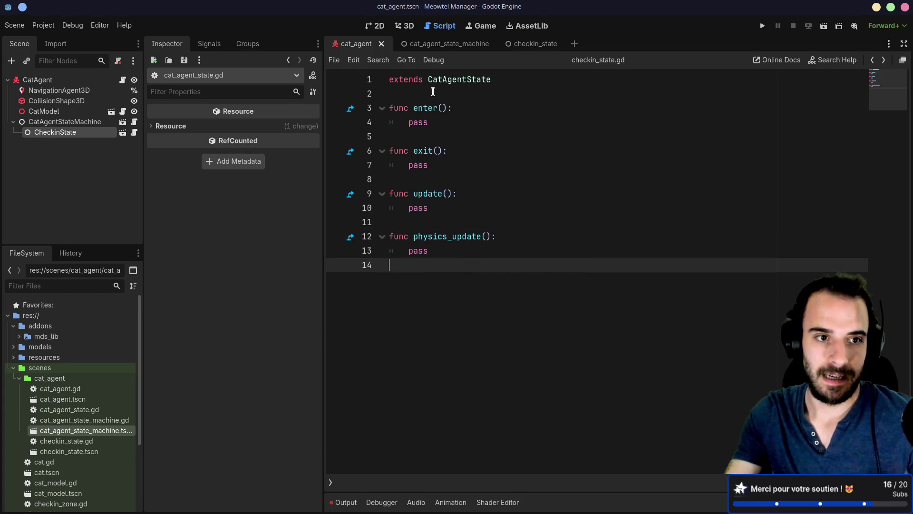
pyautogui.click(389, 79)
pyautogui.write('class_name  ')
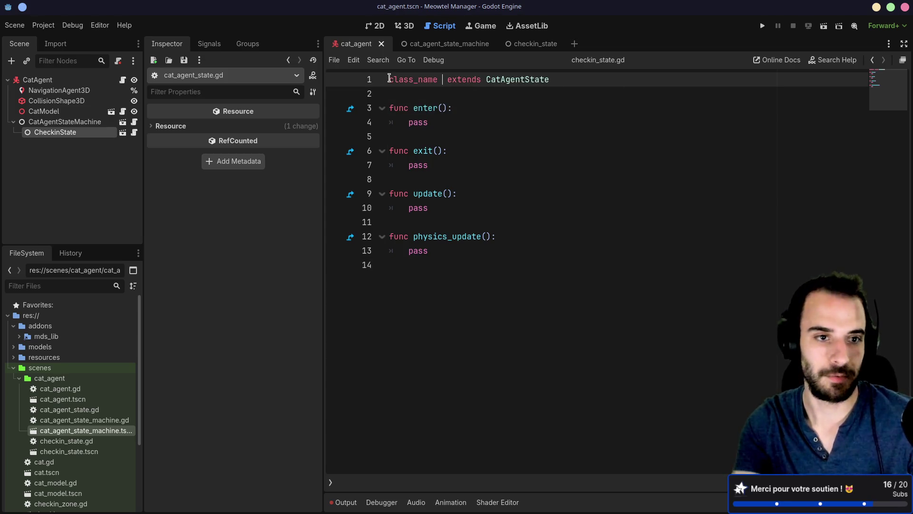
pyautogui.write('CheckinSt')
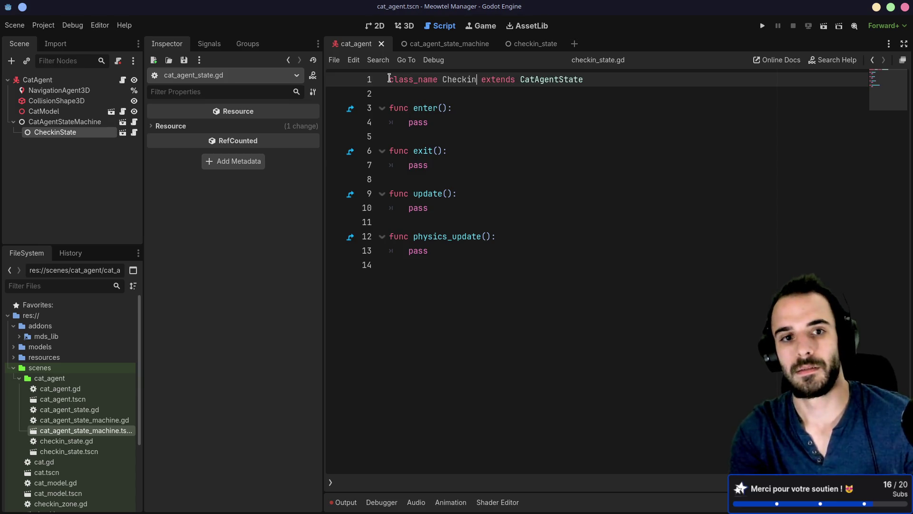
pyautogui.write('ate')
pyautogui.click(455, 190)
pyautogui.hotkey('ctrl', 's')
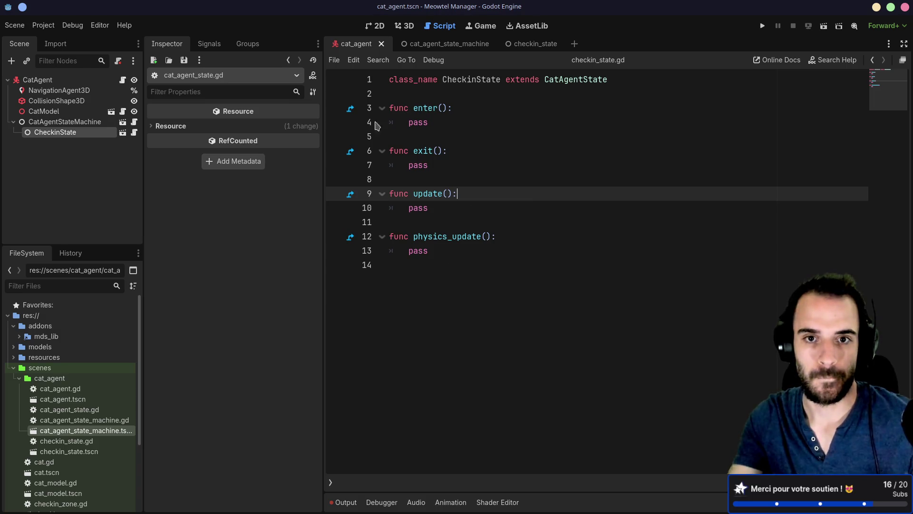
pyautogui.moveTo(445, 150)
pyautogui.mouseDown()
pyautogui.moveTo(438, 163)
pyautogui.moveTo(434, 124)
pyautogui.mouseUp()
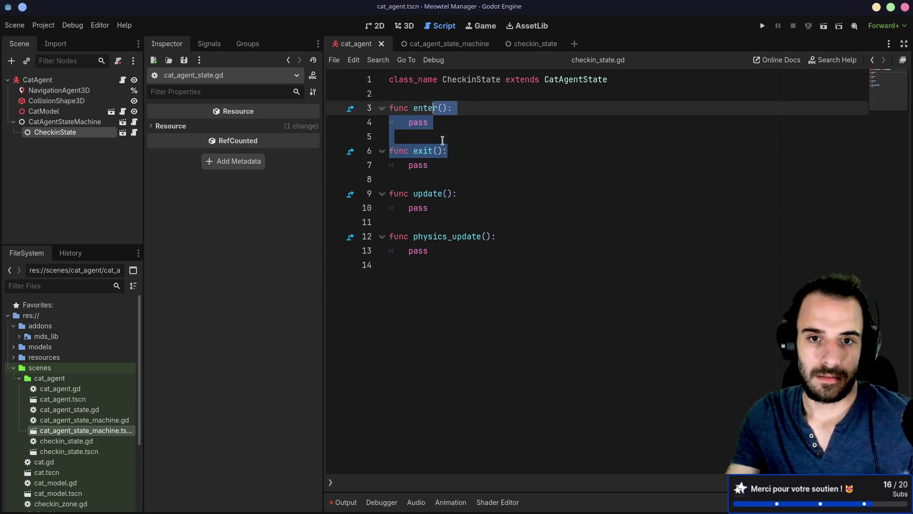
pyautogui.click(464, 189)
pyautogui.click(440, 126)
pyautogui.click(450, 169)
pyautogui.moveTo(441, 123)
pyautogui.mouseDown()
pyautogui.moveTo(414, 108)
pyautogui.moveTo(408, 92)
pyautogui.mouseUp()
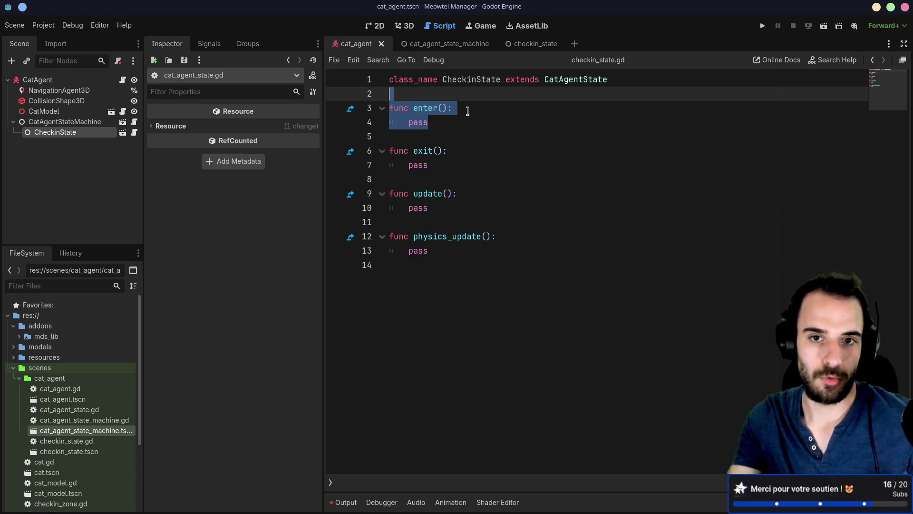
pyautogui.click(468, 111)
pyautogui.press('Return')
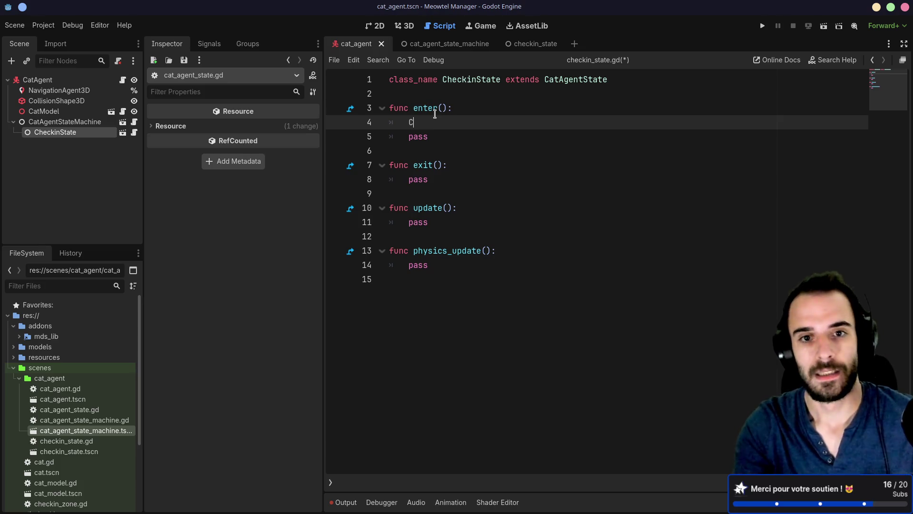
# Add a cat_agent.set_movement_target() call inside enter().
pyautogui.press('BackSpace')
pyautogui.write('ca')
pyautogui.press('Return')
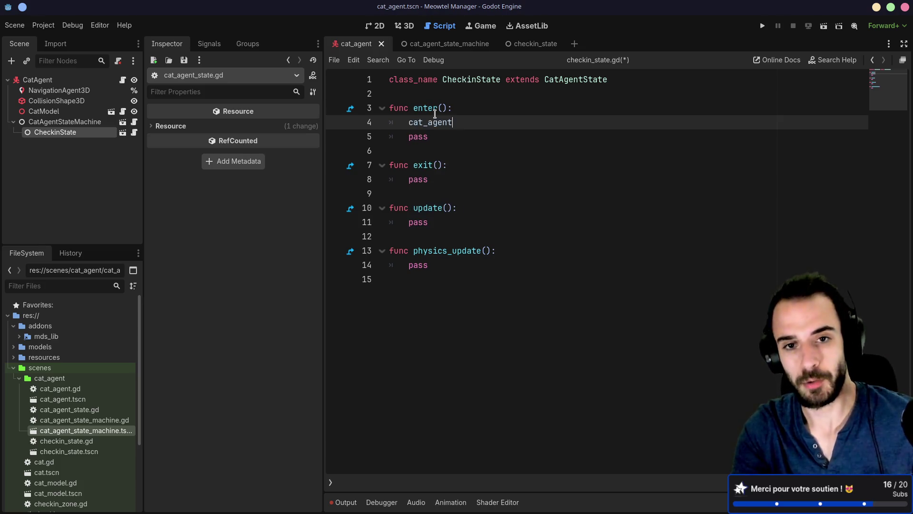
pyautogui.write('.set')
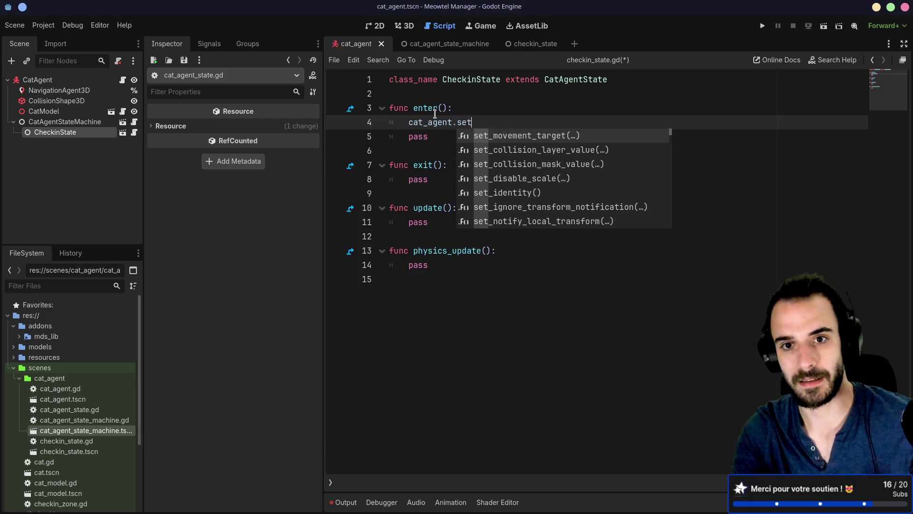
pyautogui.press('Return')
# Insert get_tree().get_first_node_in_group("checkin") above the movement call.
pyautogui.click(584, 105)
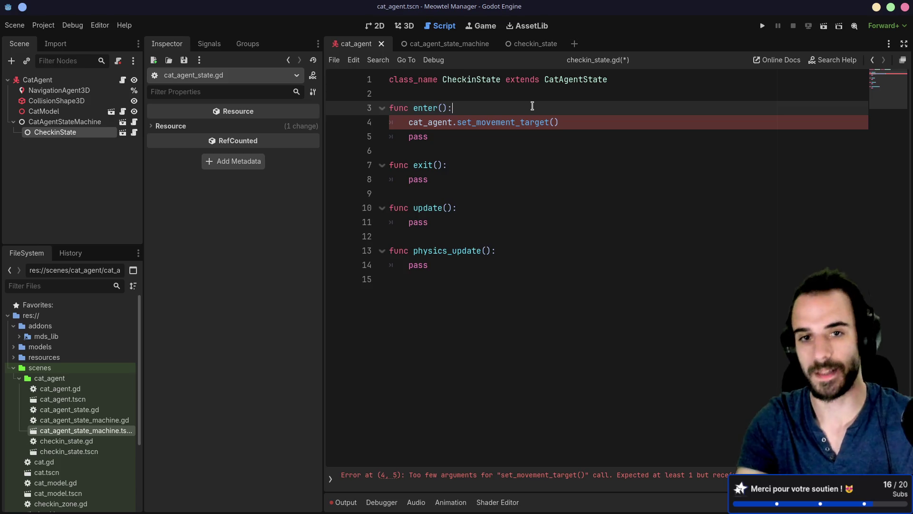
pyautogui.press('Return')
pyautogui.write('get_tre')
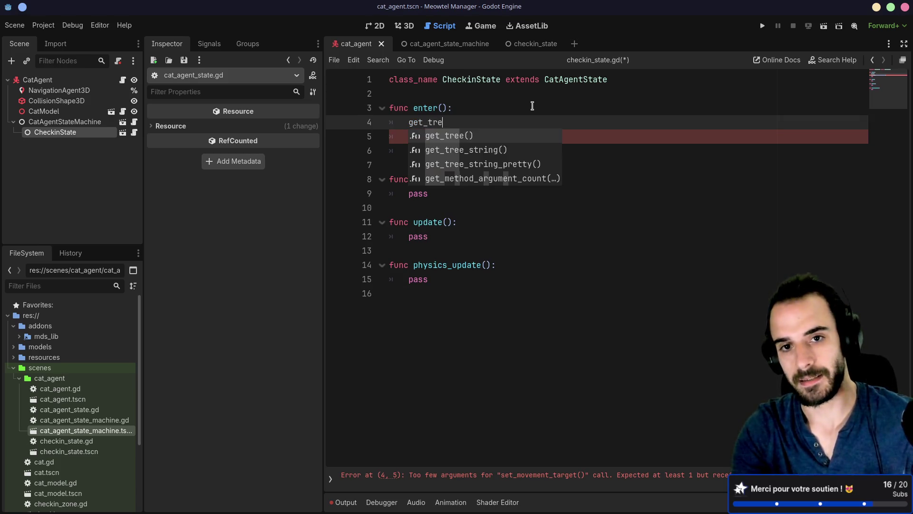
pyautogui.press('Return')
pyautogui.write('get')
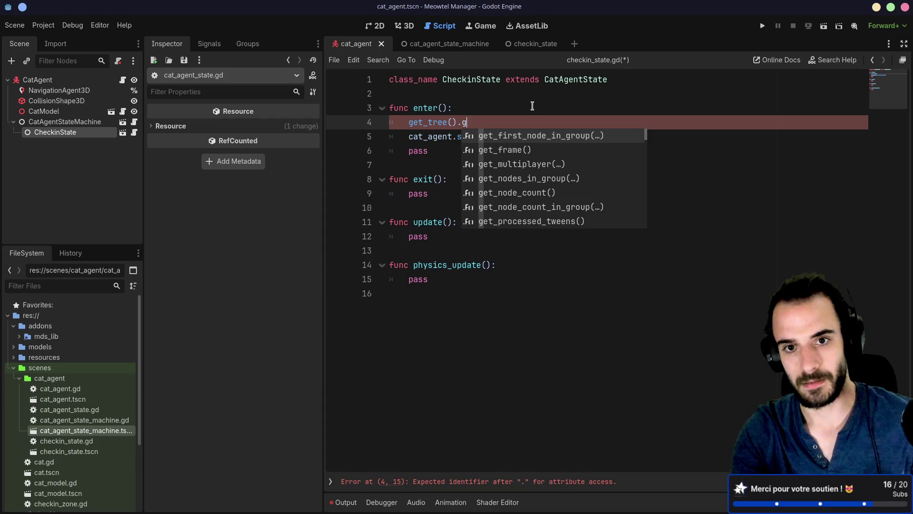
pyautogui.write('grou')
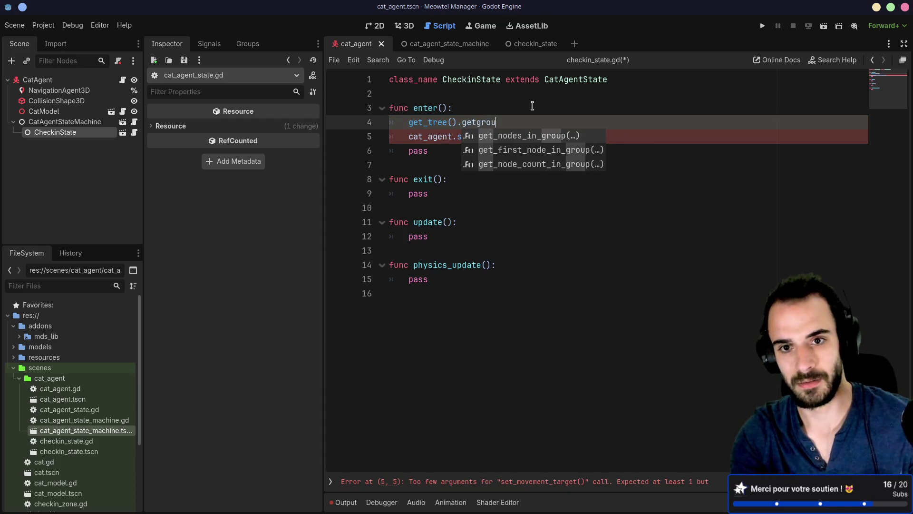
pyautogui.press('Down')
pyautogui.press('Return')
pyautogui.write('"chi')
pyautogui.press('BackSpace')
pyautogui.write('eckin')
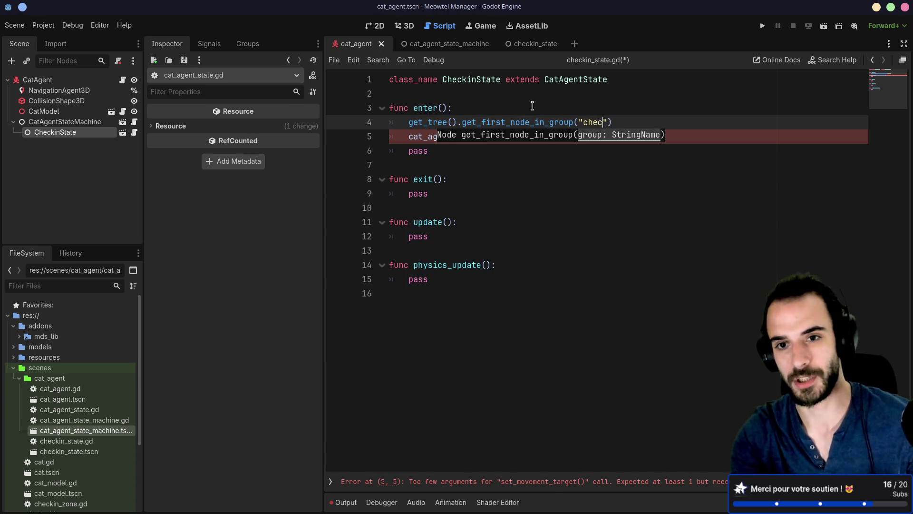
# Store the group lookup result in var checkin_zone.
pyautogui.moveTo(535, 123); pyautogui.dragTo(597, 122)
pyautogui.click(409, 123)
pyautogui.write('var check')
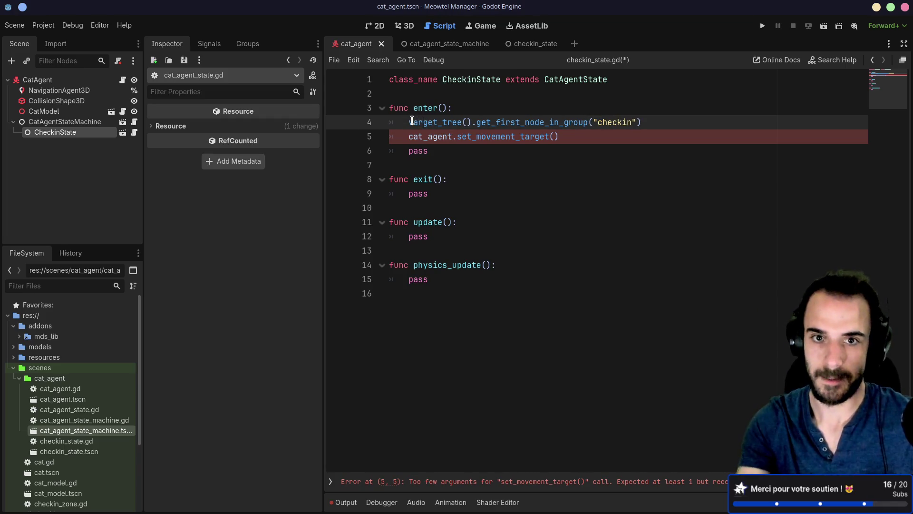
pyautogui.write('in_zone =')
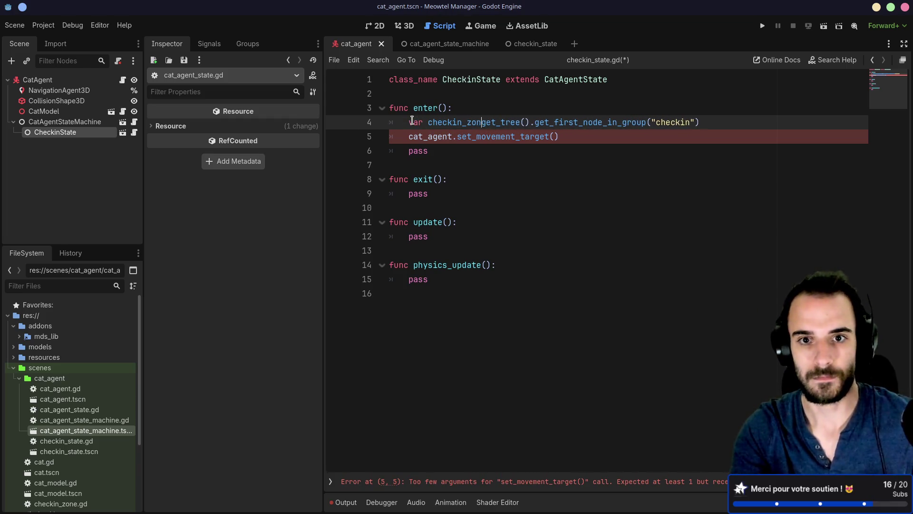
pyautogui.press('Escape')
pyautogui.doubleClick(453, 122)
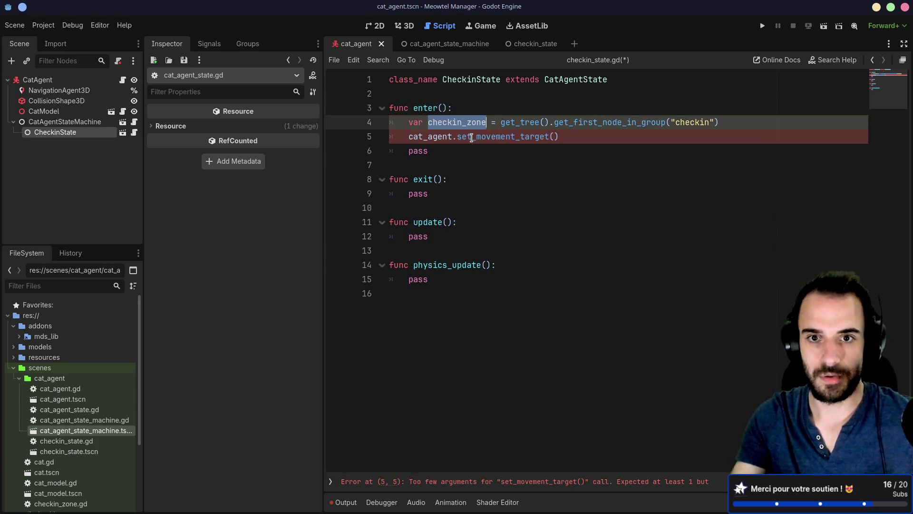
# Pass checkin_zone.position to set_movement_target, save, and delete the leftover pass.
pyautogui.moveTo(471, 137)
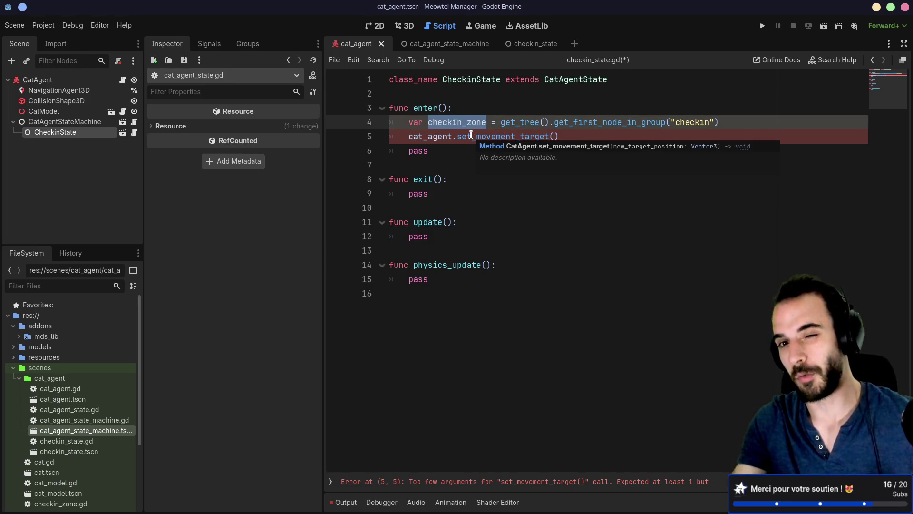
pyautogui.click(554, 136)
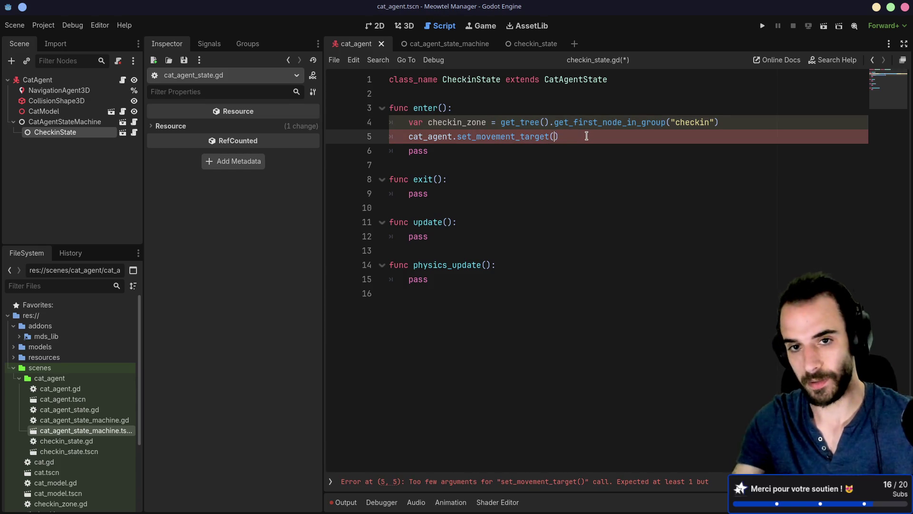
pyautogui.write('check')
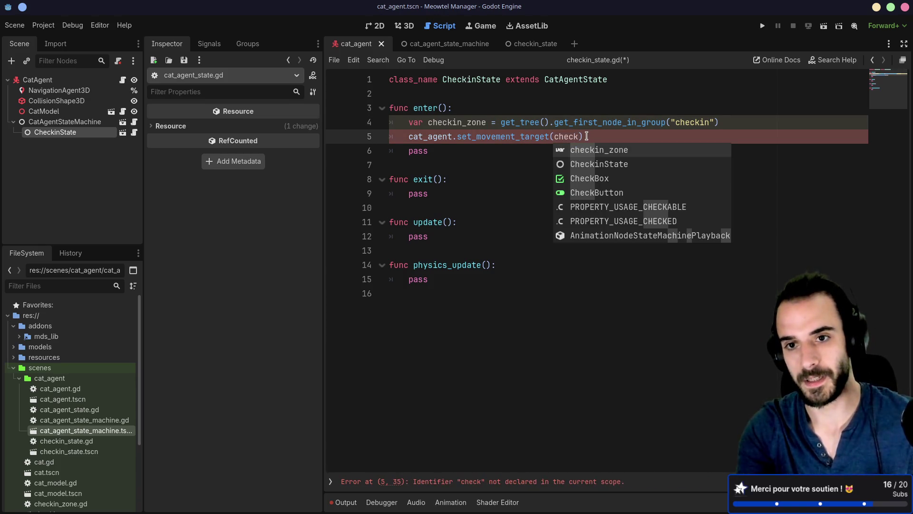
pyautogui.press('Return')
pyautogui.write('.position')
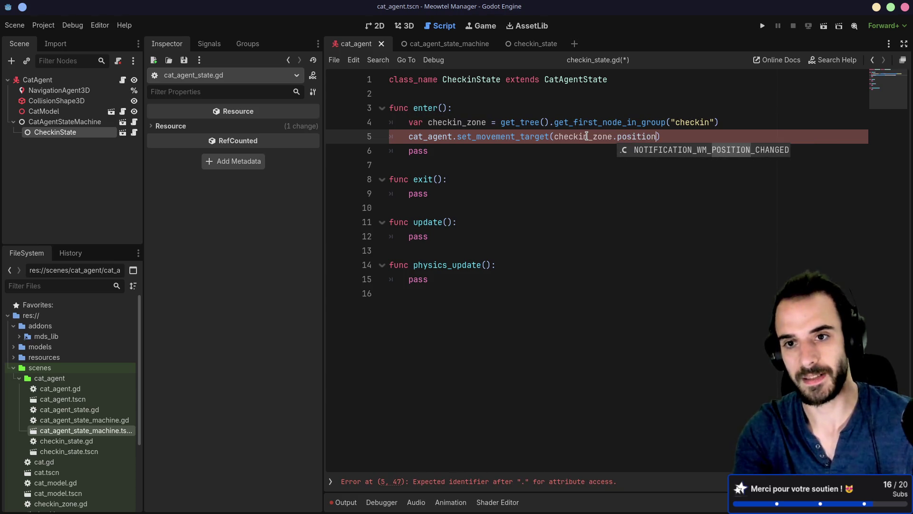
pyautogui.hotkey('ctrl', 's')
pyautogui.moveTo(526, 152)
pyautogui.mouseDown()
pyautogui.moveTo(395, 151)
pyautogui.moveTo(381, 137)
pyautogui.mouseUp()
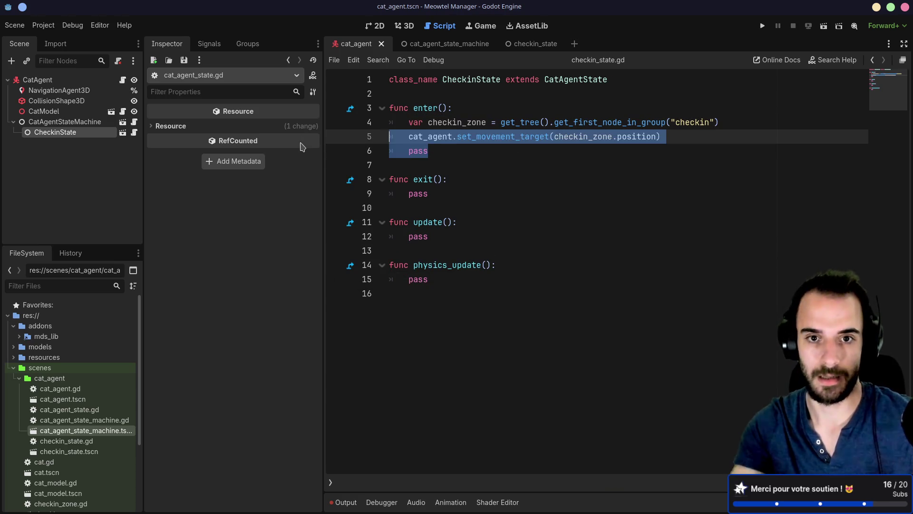
pyautogui.moveTo(471, 147); pyautogui.dragTo(353, 145)
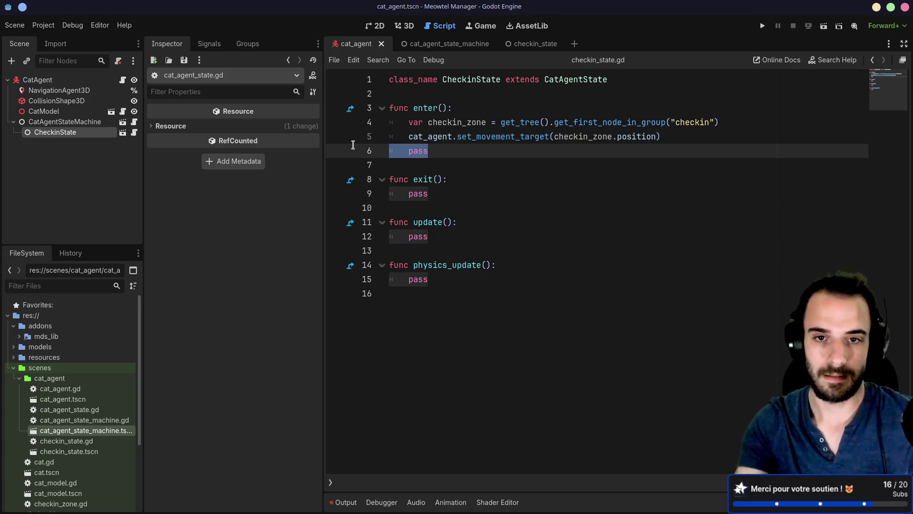
pyautogui.press('BackSpace')
pyautogui.press('BackSpace')
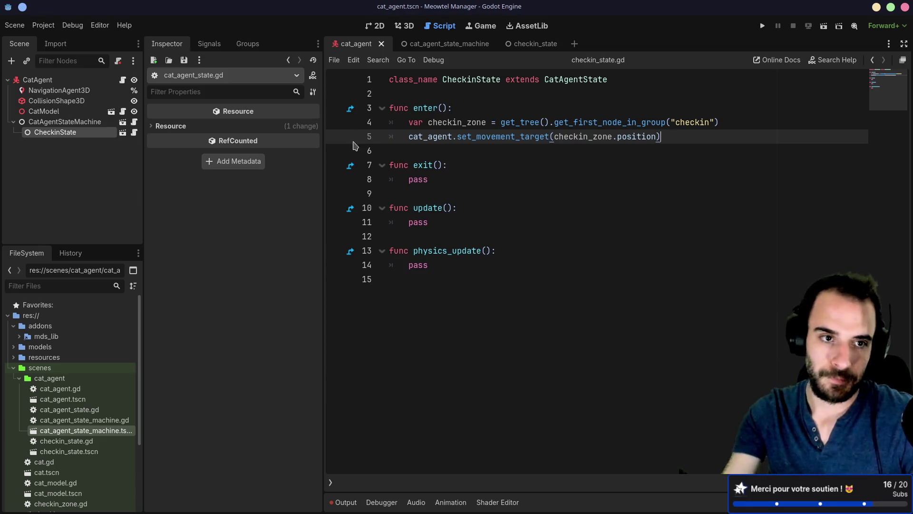
# Save, then open cat_agent_state_machine.gd and review the initial state assignment in _ready().
pyautogui.press('Down')
pyautogui.press('Down')
pyautogui.press('Down')
pyautogui.hotkey('ctrl', 's')
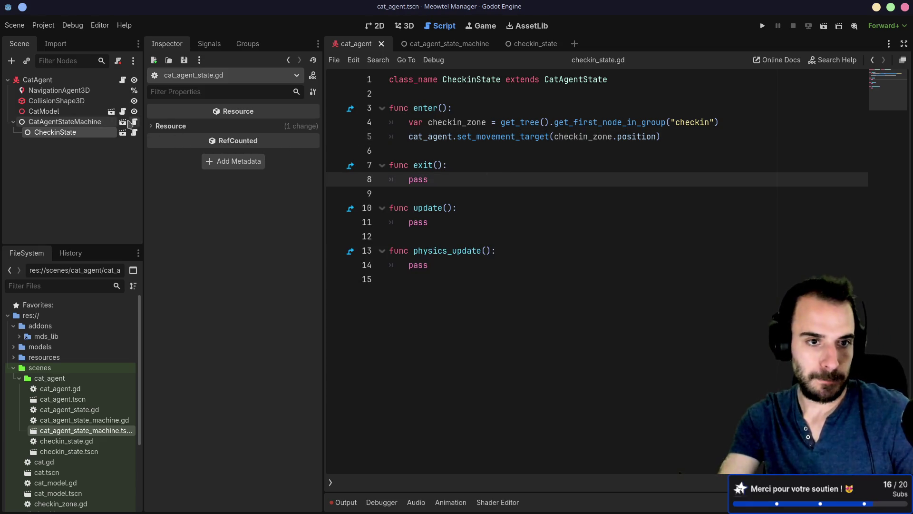
pyautogui.click(134, 122)
pyautogui.click(507, 151)
pyautogui.click(493, 221)
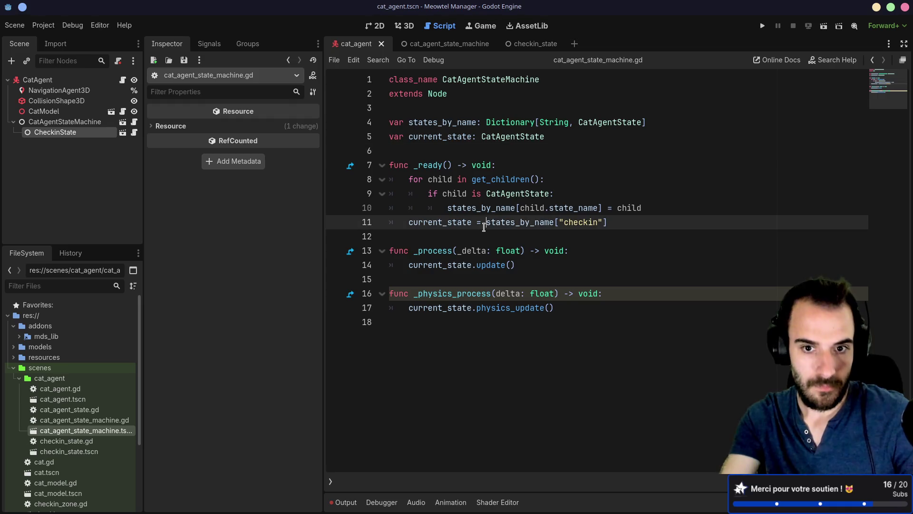
pyautogui.doubleClick(433, 167)
pyautogui.doubleClick(426, 222)
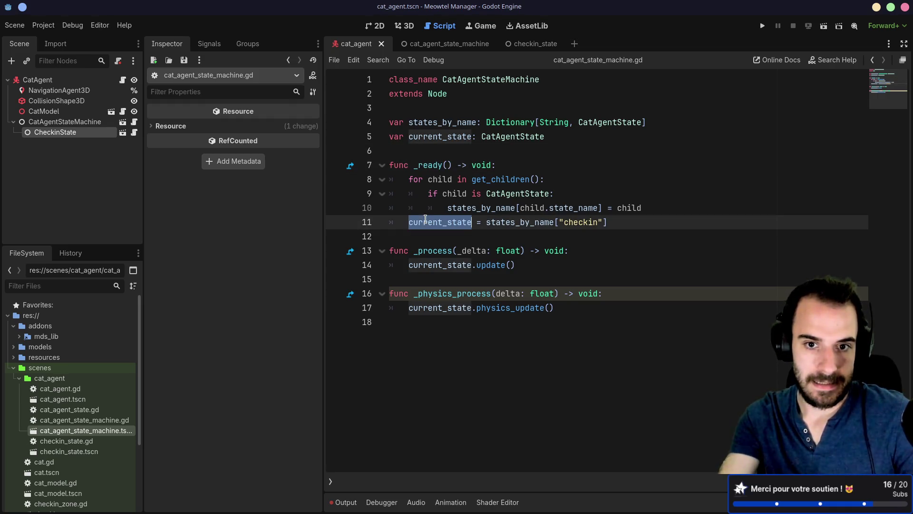
pyautogui.doubleClick(528, 223)
# Add current_state.enter() on a new line after the line 11 assignment.
pyautogui.click(627, 225)
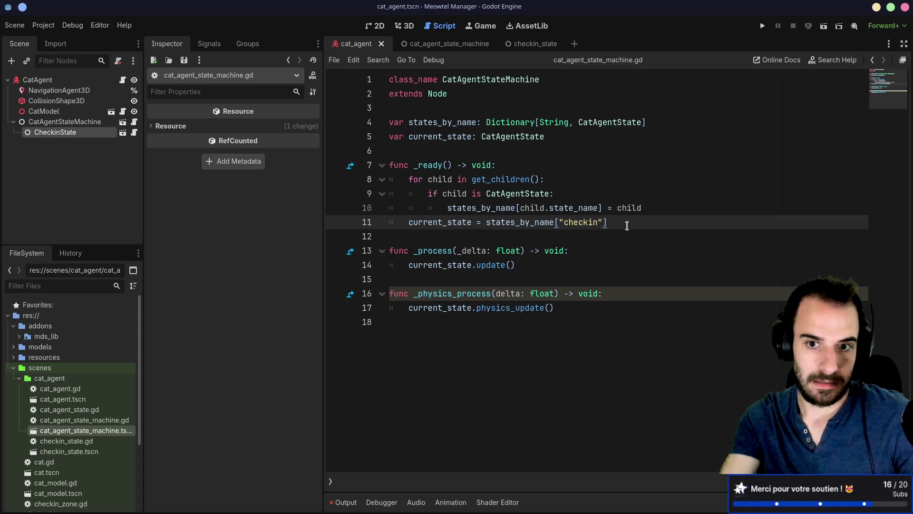
pyautogui.press('Return')
pyautogui.write('cu')
pyautogui.press('Return')
pyautogui.write('.en')
pyautogui.press('Return')
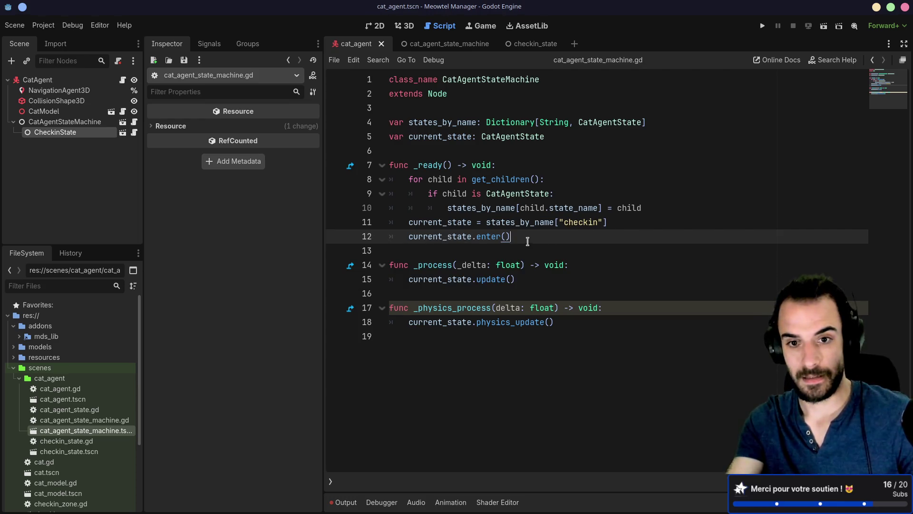
pyautogui.moveTo(528, 239); pyautogui.dragTo(389, 236)
pyautogui.click(514, 237)
pyautogui.moveTo(514, 236); pyautogui.dragTo(406, 236)
pyautogui.click(433, 322)
pyautogui.click(420, 360)
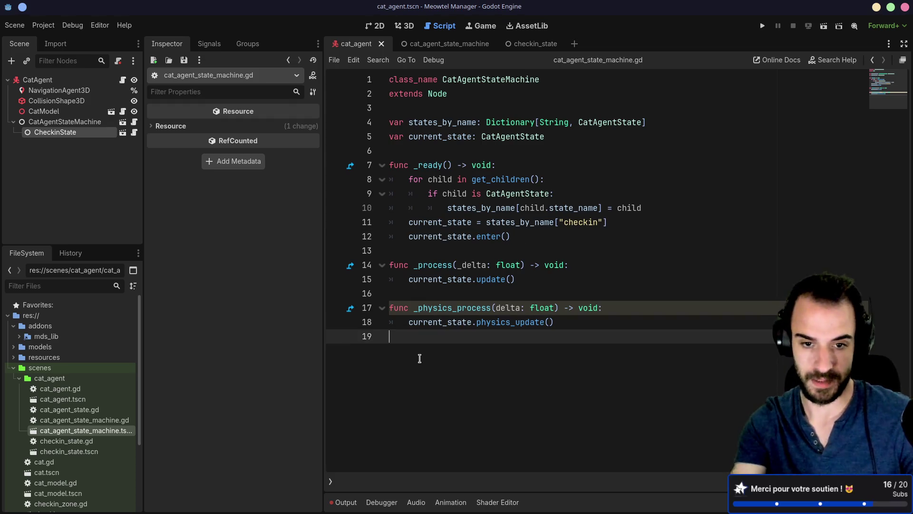
# Add func make_transition(old, new) with a pass body.
pyautogui.press('Return')
pyautogui.write('unc ')
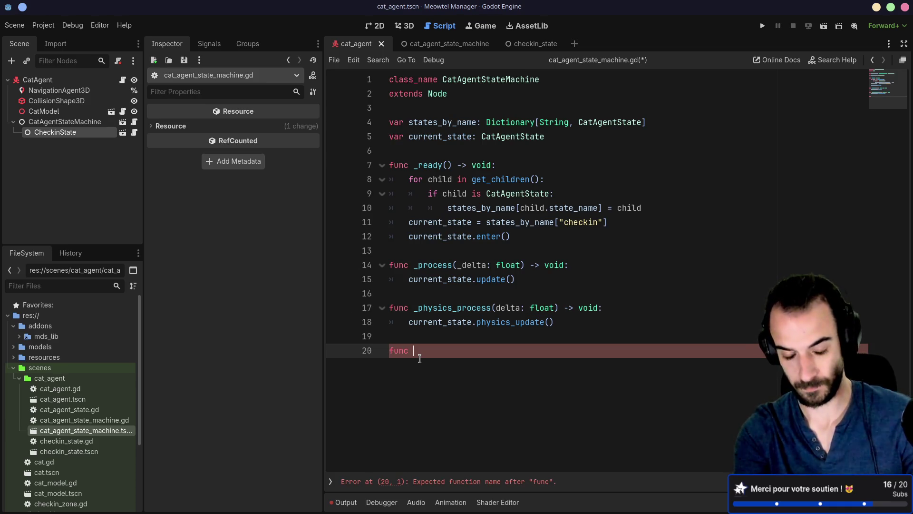
pyautogui.write('make_transition(')
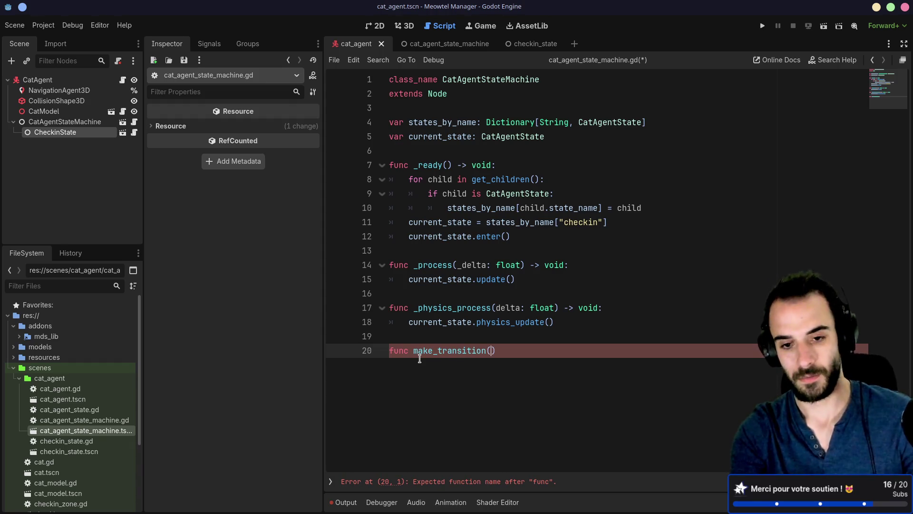
pyautogui.write('old, ')
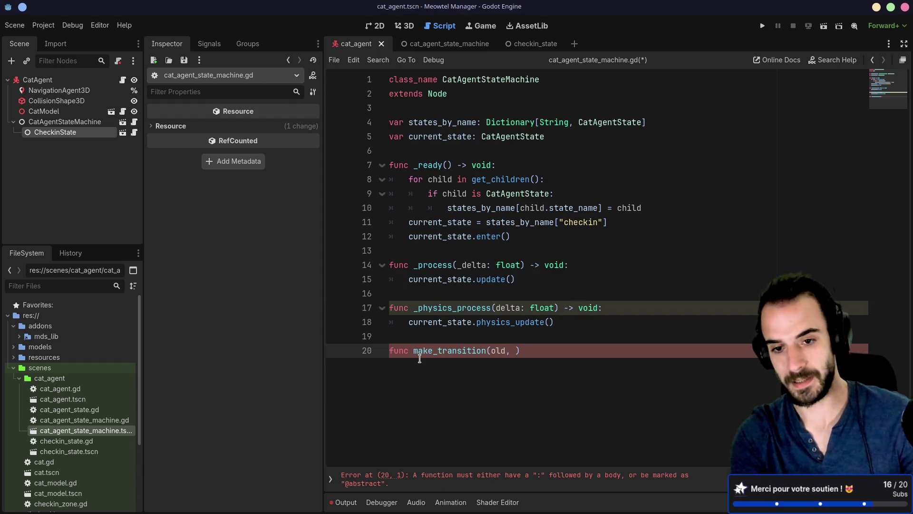
pyautogui.write('new')
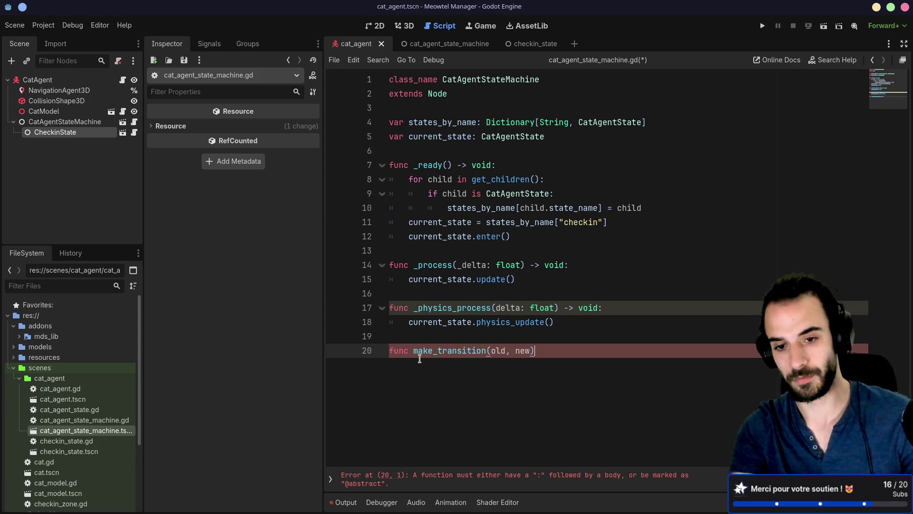
pyautogui.press('Return')
pyautogui.write('pass')
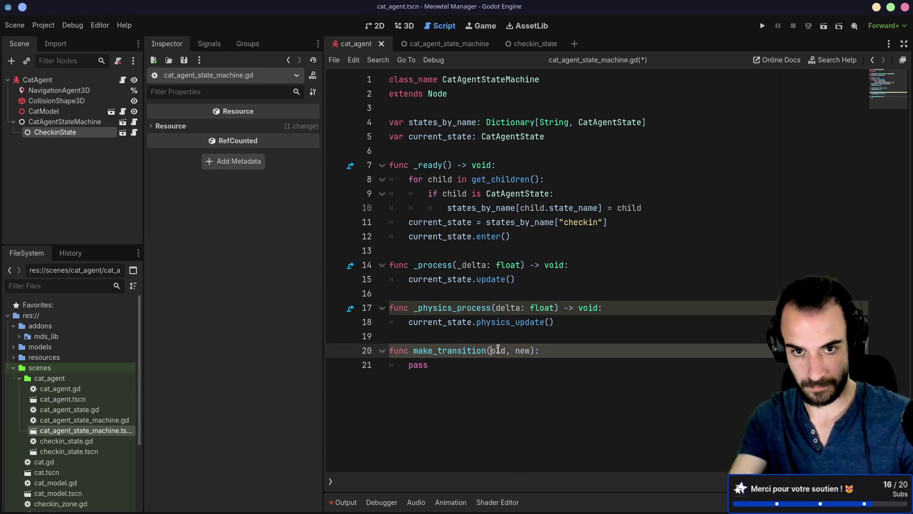
# Rename the parameters to old_state and new_state, type both CatAgentState, and save.
pyautogui.doubleClick(497, 351)
pyautogui.write('old_state')
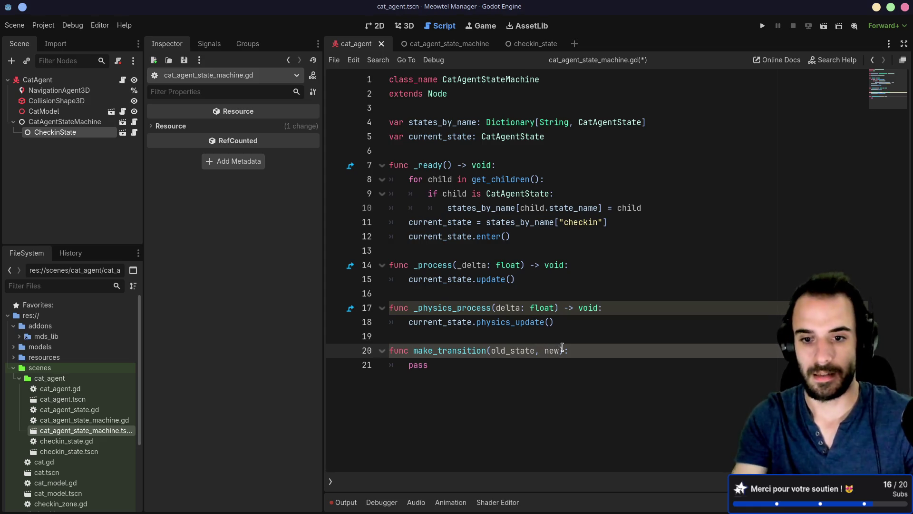
pyautogui.click(563, 351)
pyautogui.write('_state')
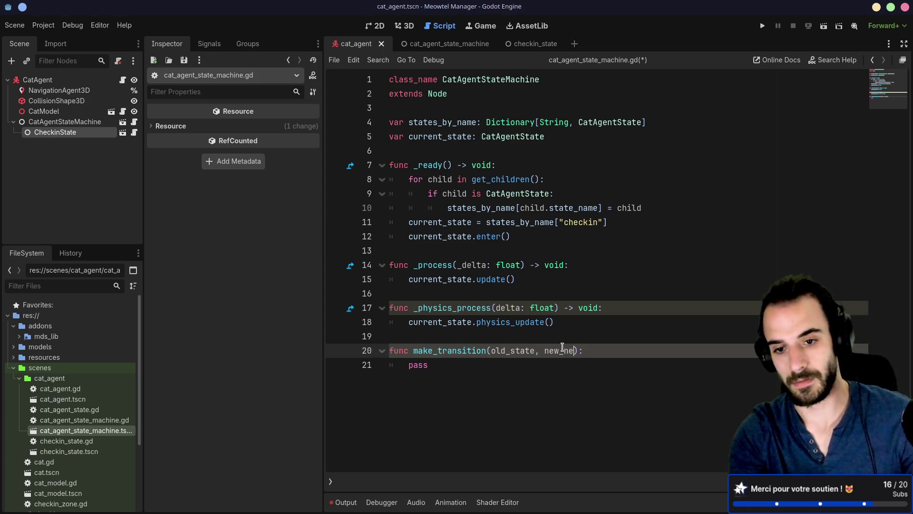
pyautogui.write(': Cat')
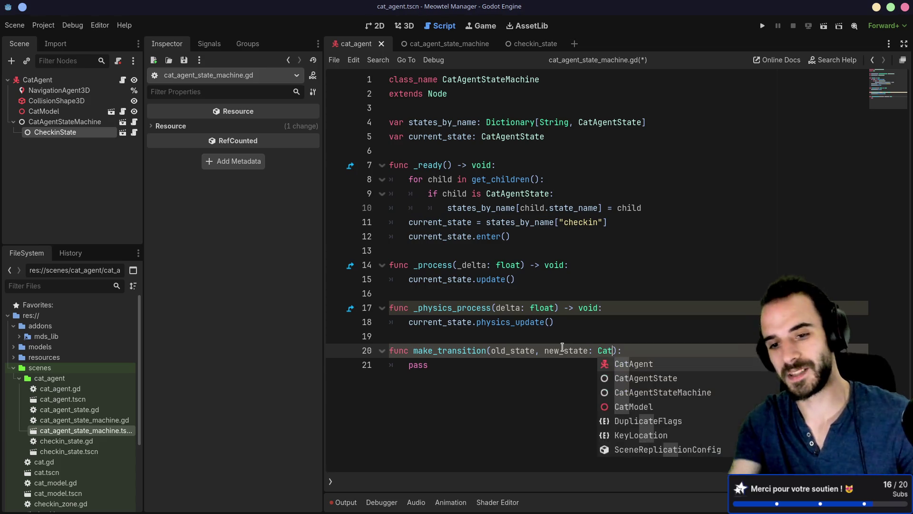
pyautogui.click(645, 378)
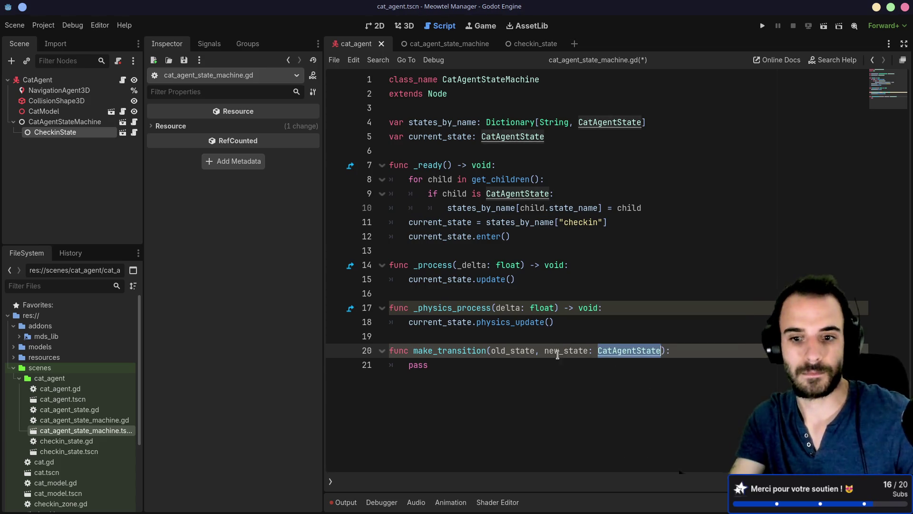
pyautogui.click(535, 350)
pyautogui.write(': CatAgentState')
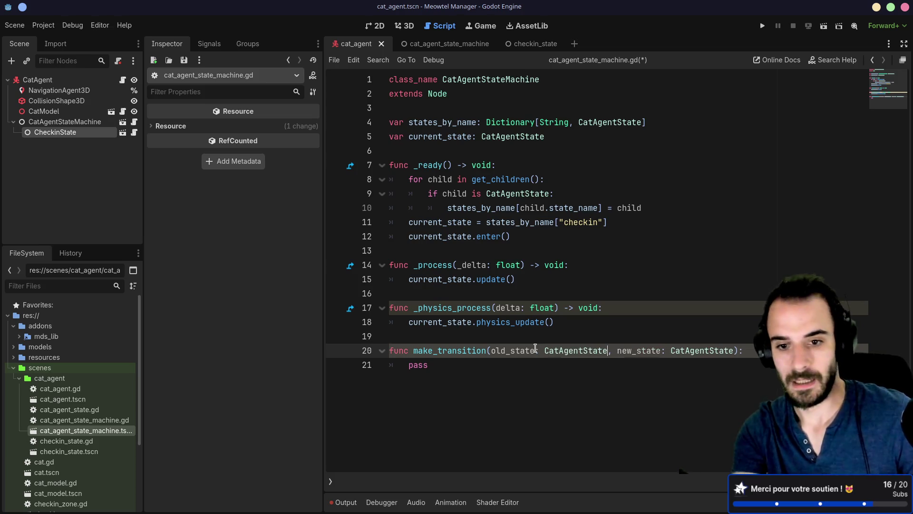
pyautogui.hotkey('ctrl', 's')
# Review the _process and _physics_process bodies and save again.
pyautogui.click(410, 365)
pyautogui.click(478, 309)
pyautogui.hotkey('ctrl', 's')
pyautogui.click(473, 279)
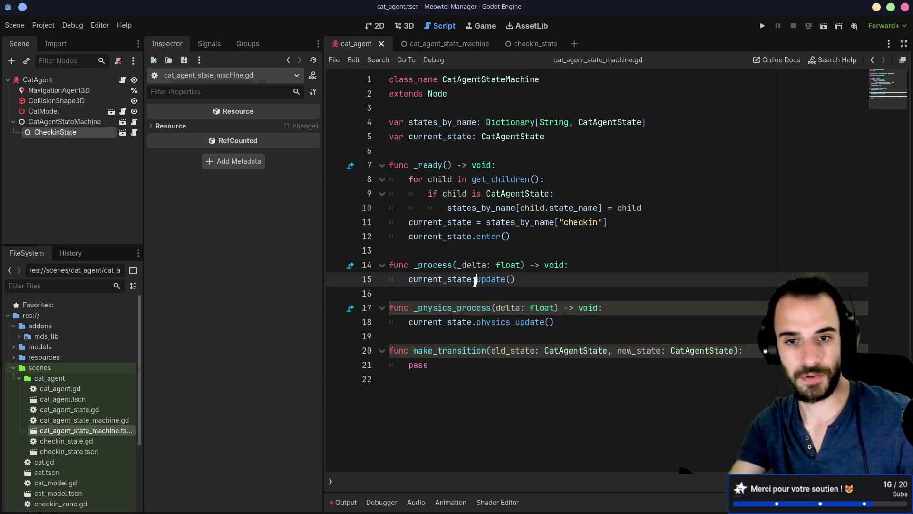
pyautogui.click(474, 323)
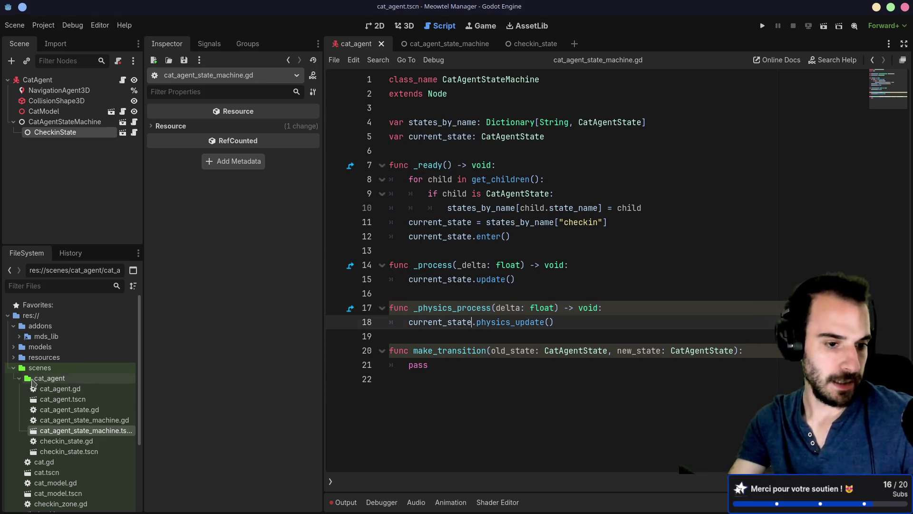
# Open prototype.tscn and look over the level in the 3D view.
pyautogui.scroll(-3, 71, 404)
pyautogui.doubleClick(69, 460)
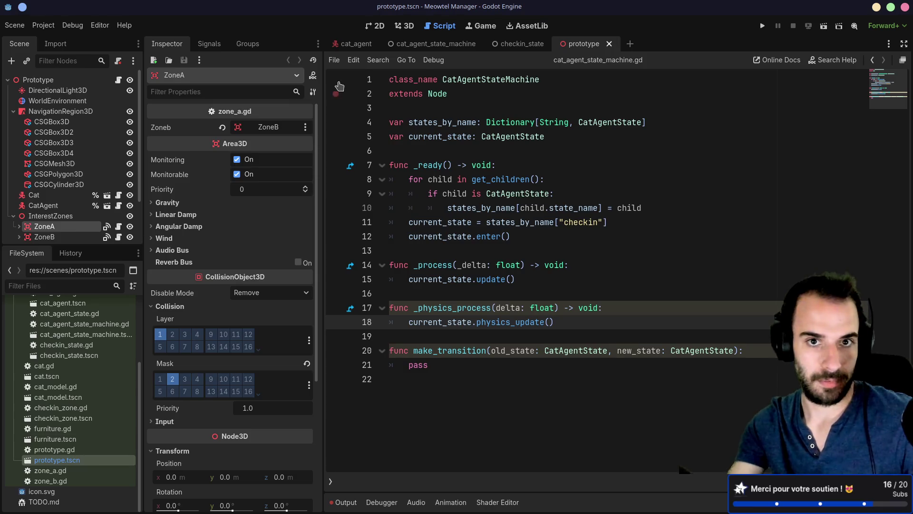
pyautogui.click(405, 26)
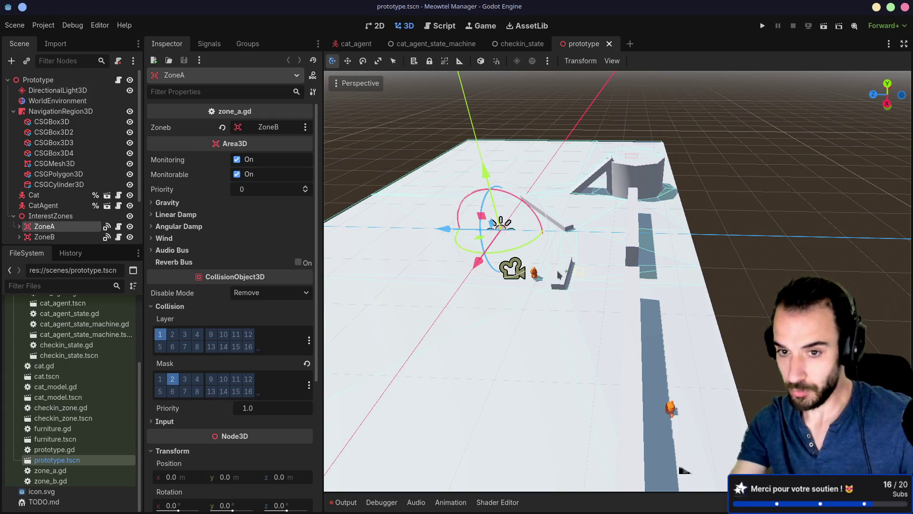
pyautogui.scroll(5, 553, 277)
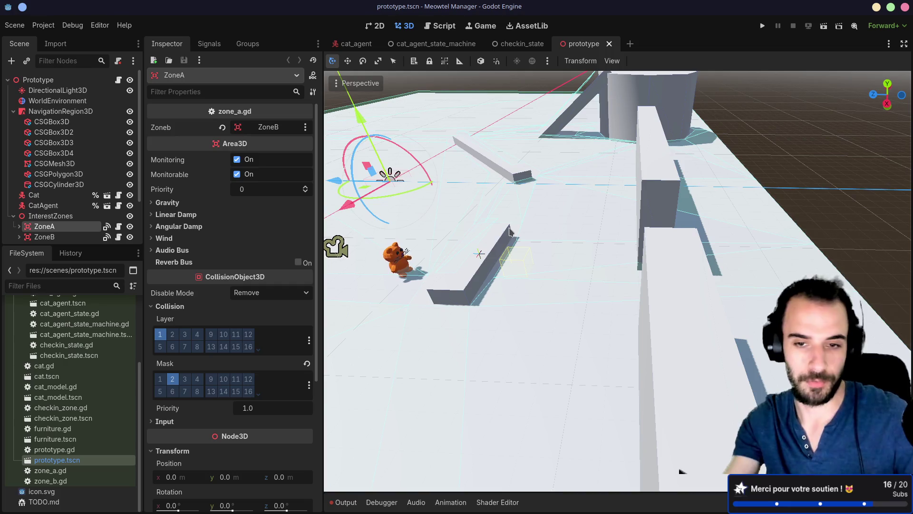
pyautogui.scroll(-5, 622, 255)
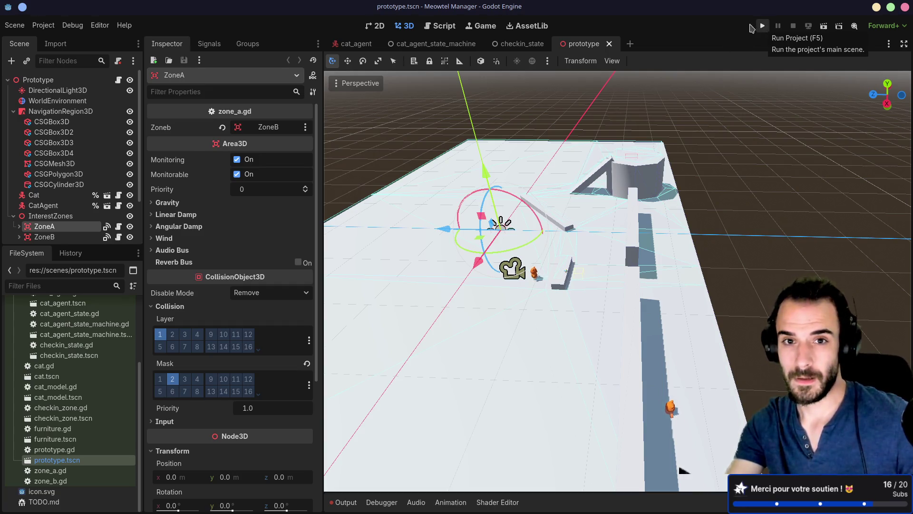
# Return to the cat_agent_state_machine script and run the project.
pyautogui.click(431, 43)
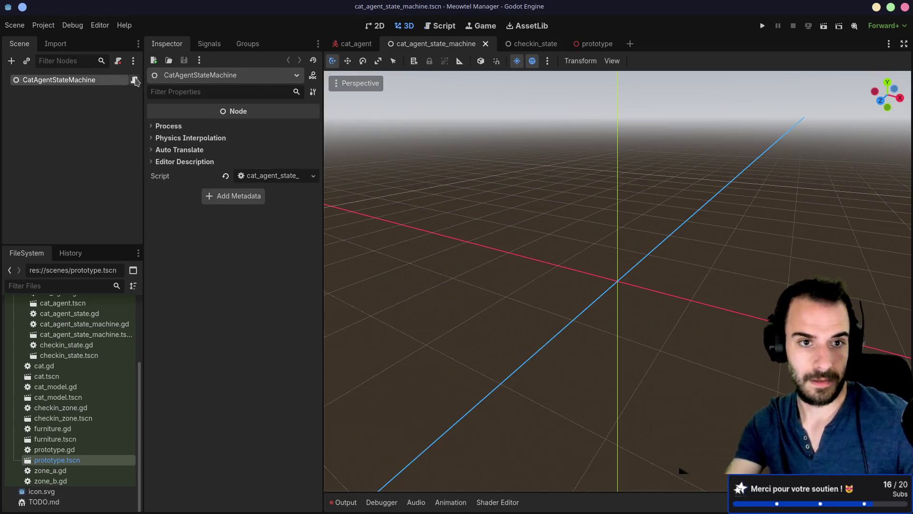
pyautogui.click(134, 80)
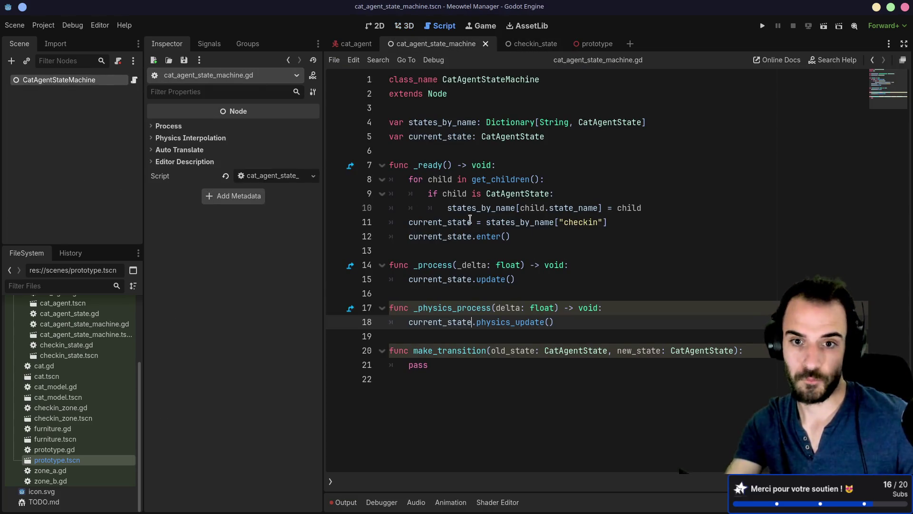
pyautogui.click(764, 26)
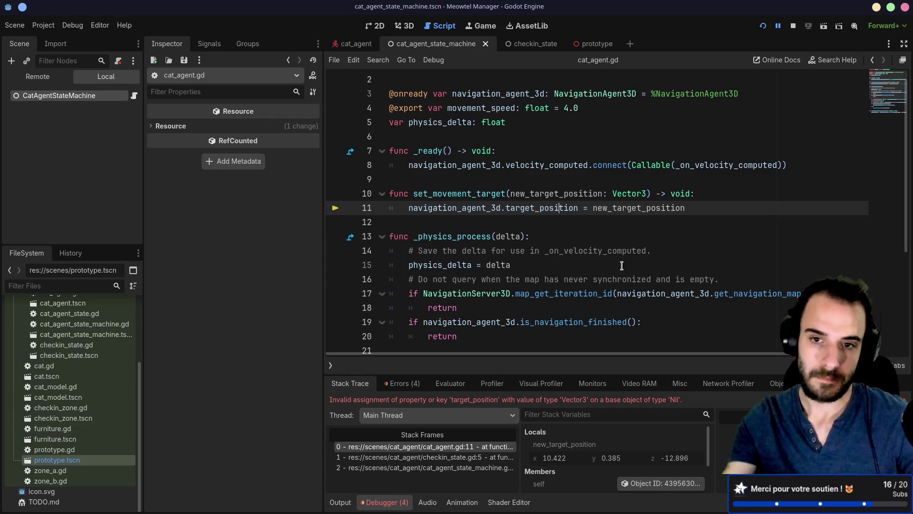
# Inspect target_position and navigation_agent_3d on line 11 and its declaration on line 3.
pyautogui.doubleClick(525, 209)
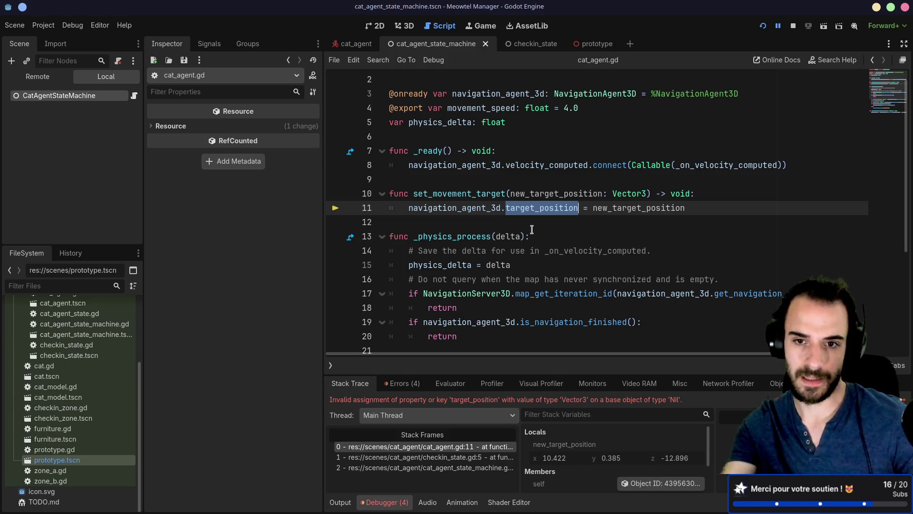
pyautogui.doubleClick(464, 208)
pyautogui.scroll(1, 468, 204)
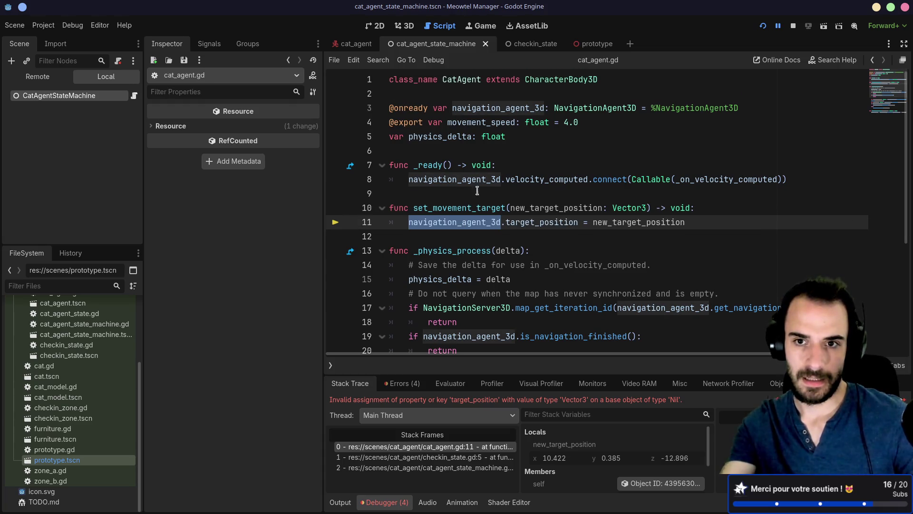
pyautogui.doubleClick(497, 112)
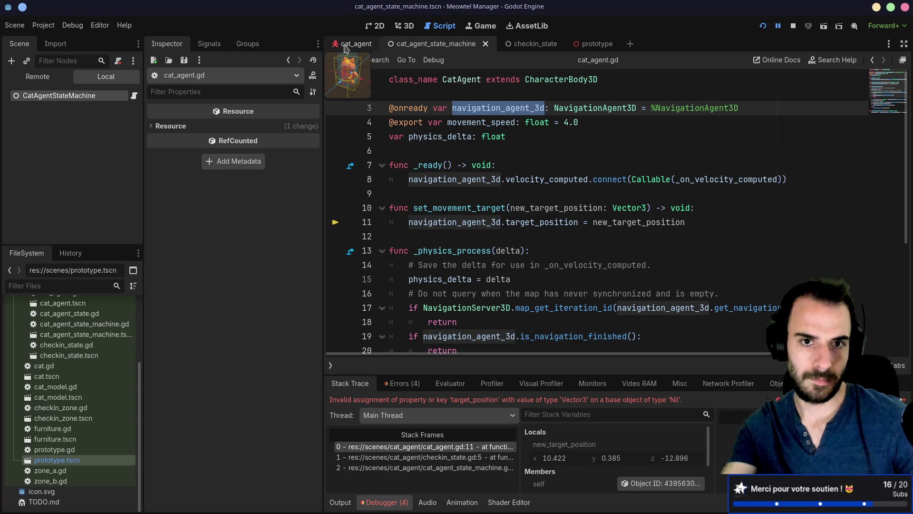
# Compare the CatAgent node's properties in the cat_agent scene and in the prototype level.
pyautogui.click(346, 45)
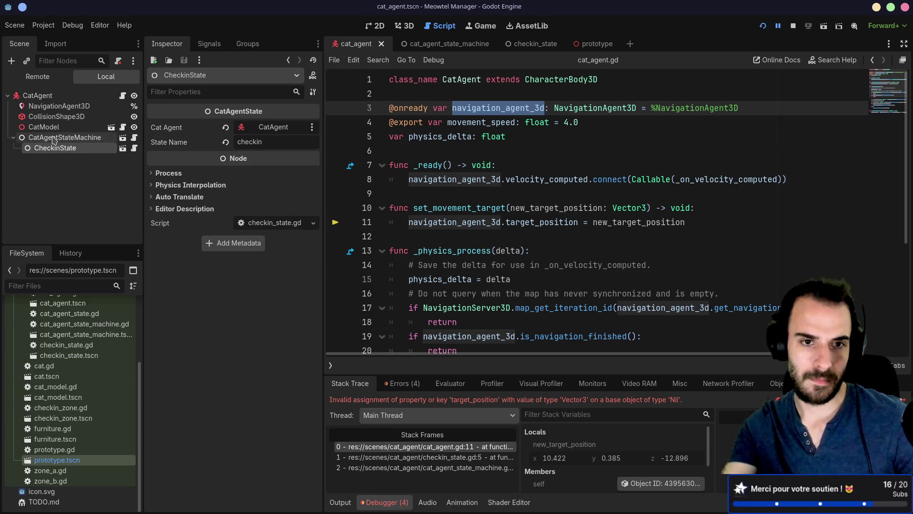
pyautogui.click(47, 97)
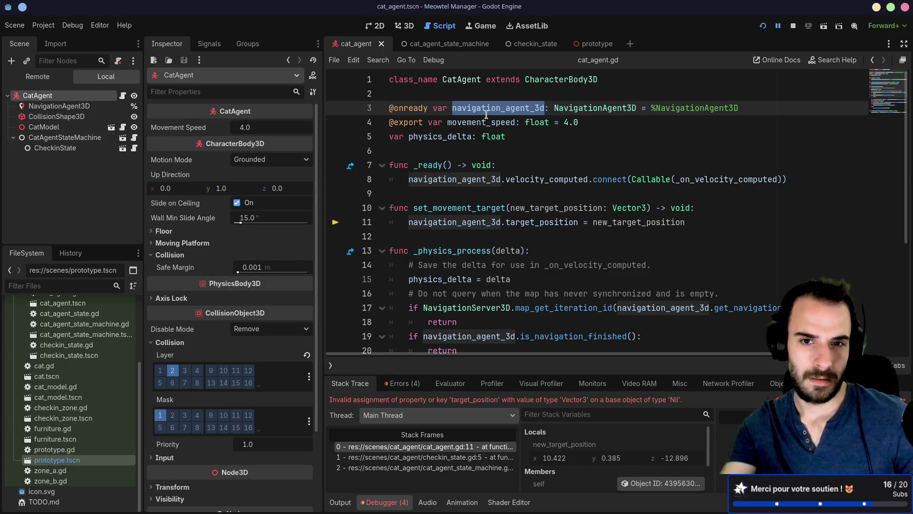
pyautogui.click(593, 44)
pyautogui.click(44, 212)
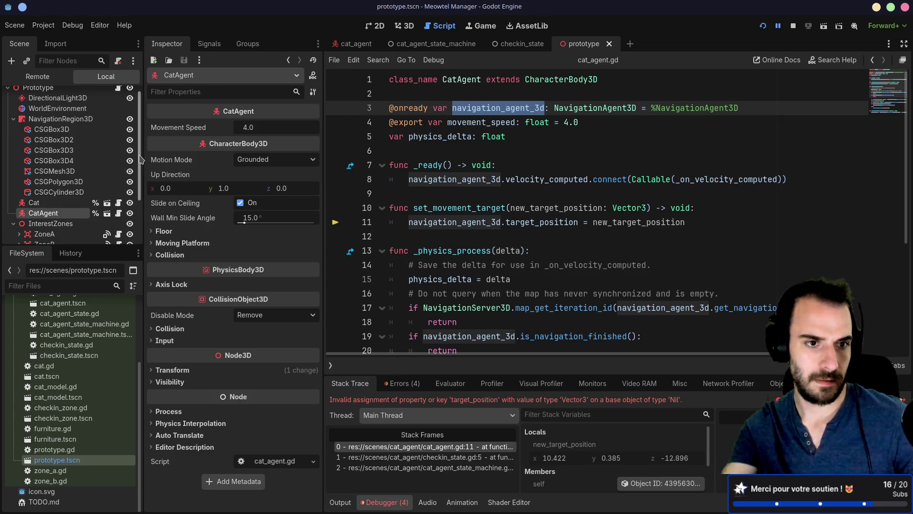
pyautogui.scroll(1, 44, 190)
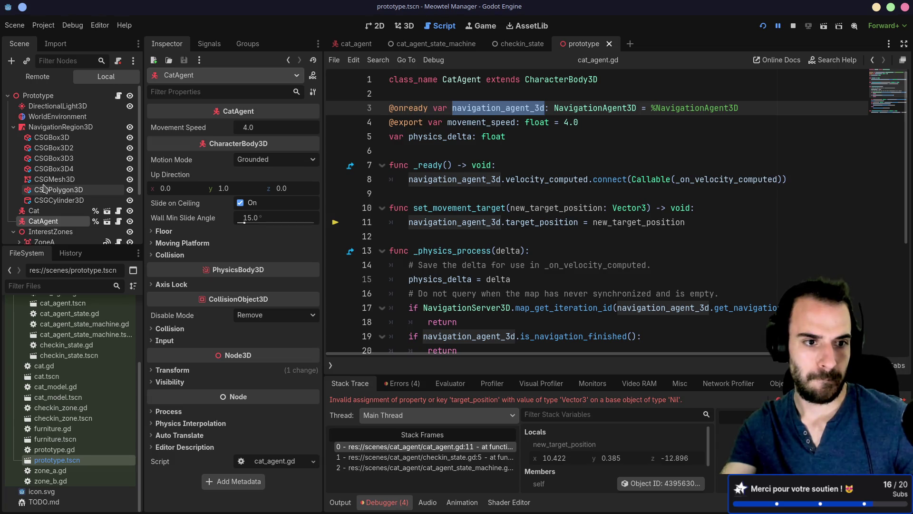
pyautogui.click(13, 127)
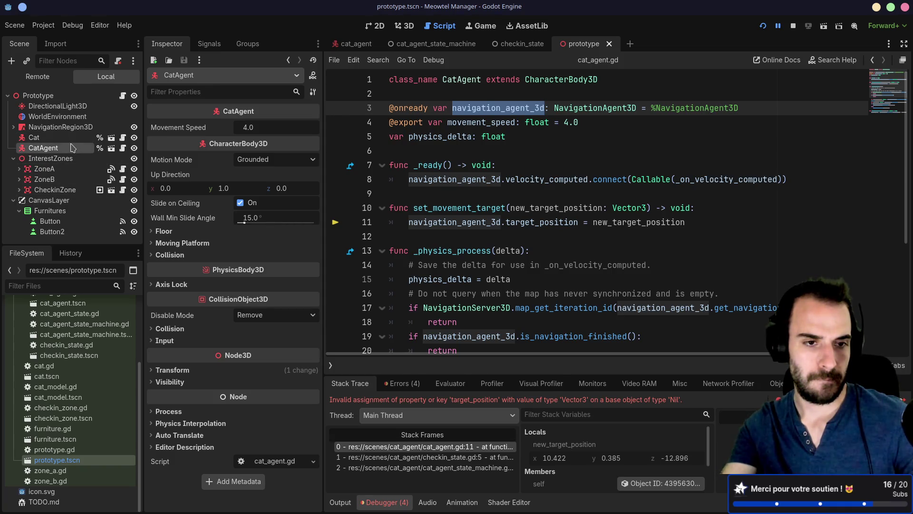
# Open the CatAgent scene from the level and inspect its NavigationAgent3D and root nodes.
pyautogui.click(110, 148)
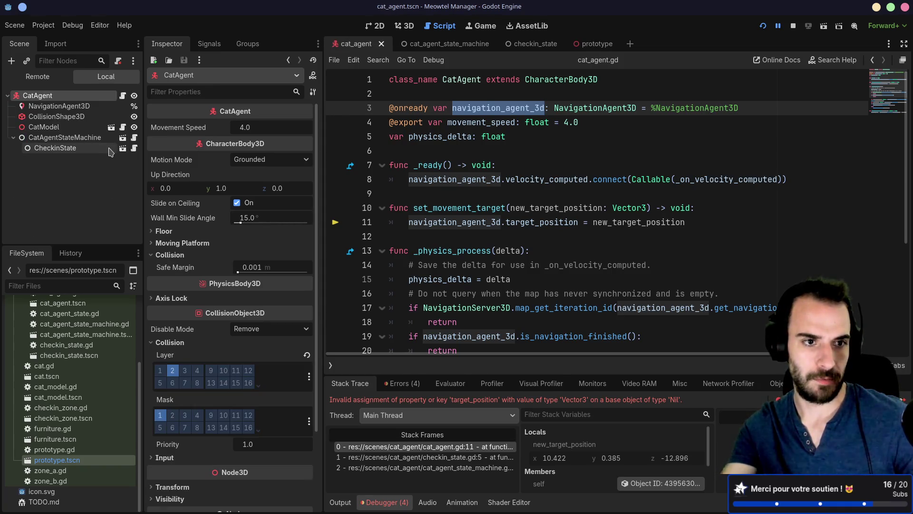
pyautogui.click(79, 105)
pyautogui.click(79, 97)
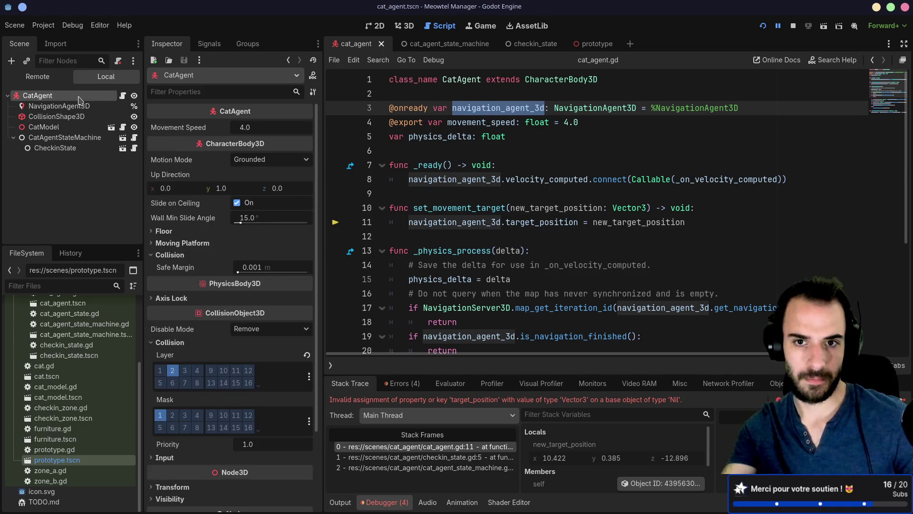
pyautogui.click(496, 164)
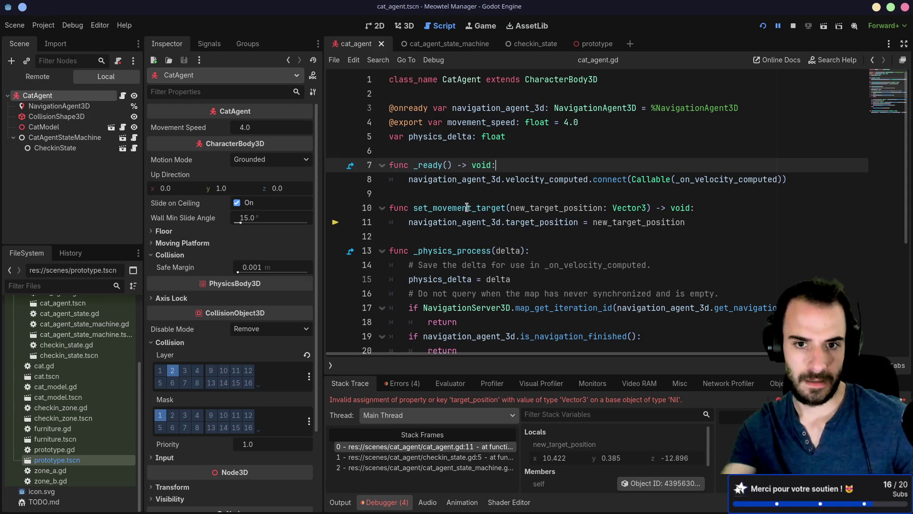
# Follow set_movement_target through the debugger stack frames to the checkin_state.gd call.
pyautogui.doubleClick(465, 209)
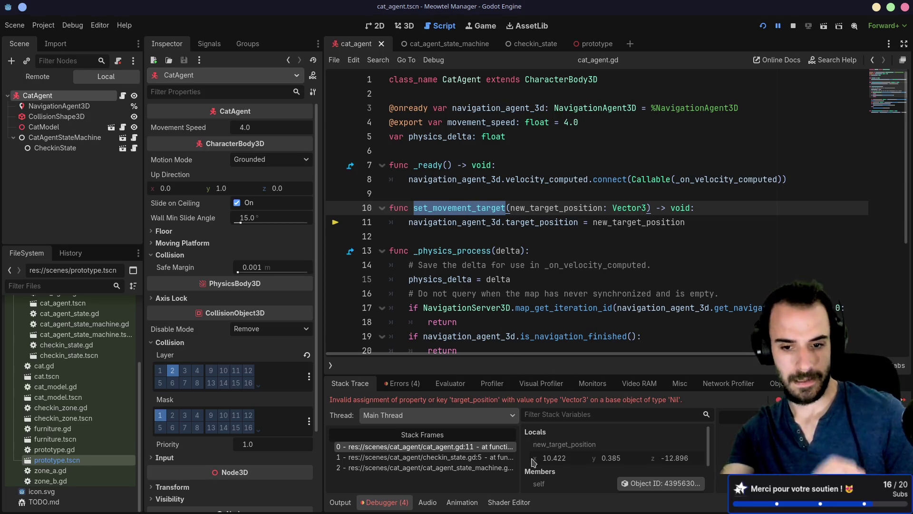
pyautogui.moveTo(521, 445); pyautogui.dragTo(552, 439)
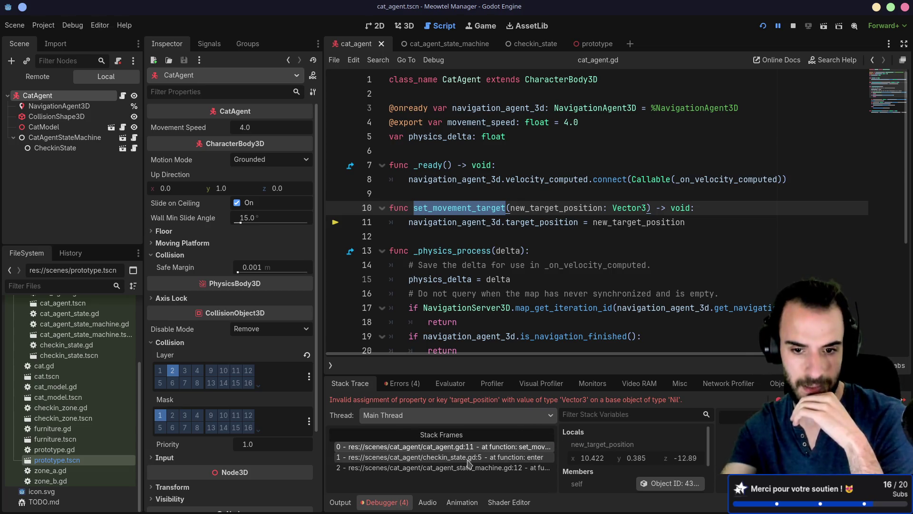
pyautogui.click(468, 458)
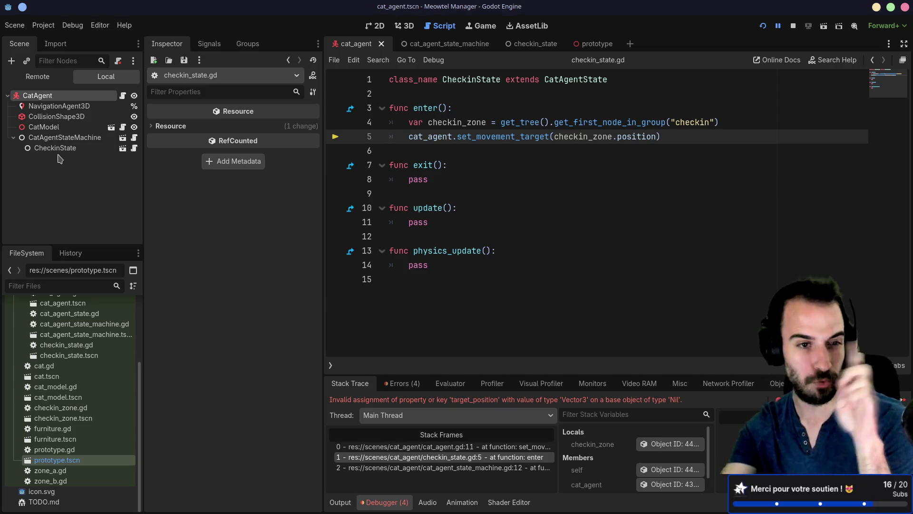
# Inspect the CheckinState node and its line-5 cat_agent.set_movement_target call.
pyautogui.click(65, 148)
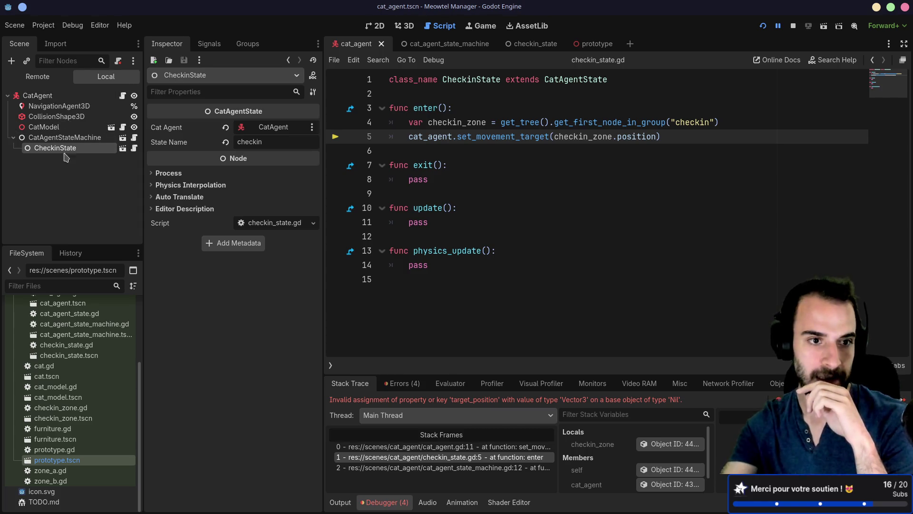
pyautogui.doubleClick(457, 139)
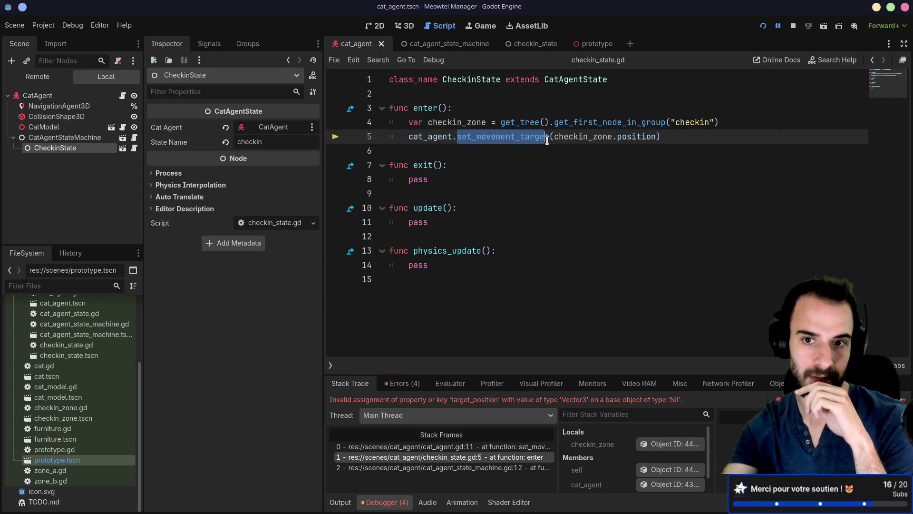
pyautogui.click(514, 165)
pyautogui.click(428, 138)
pyautogui.doubleClick(427, 137)
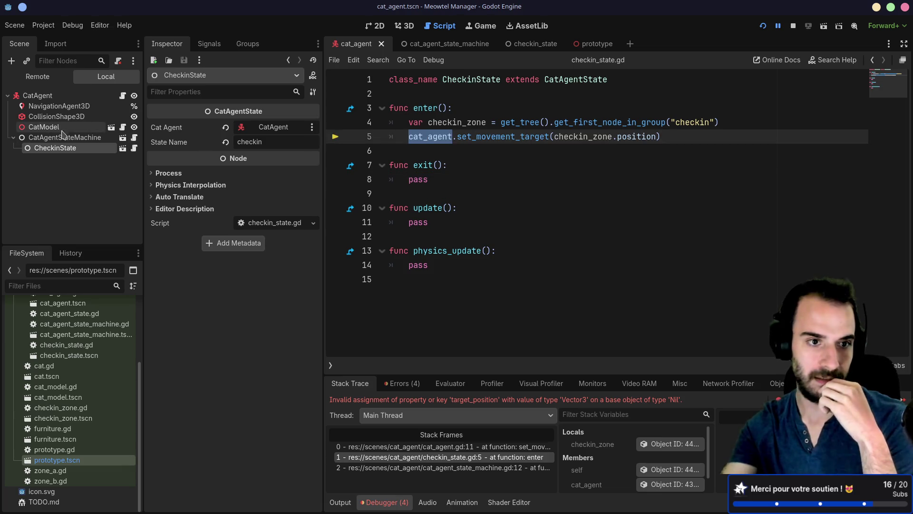
# Check the CatAgent node, then open cat_agent_state_machine.gd and select current_state.enter() in _ready.
pyautogui.click(46, 97)
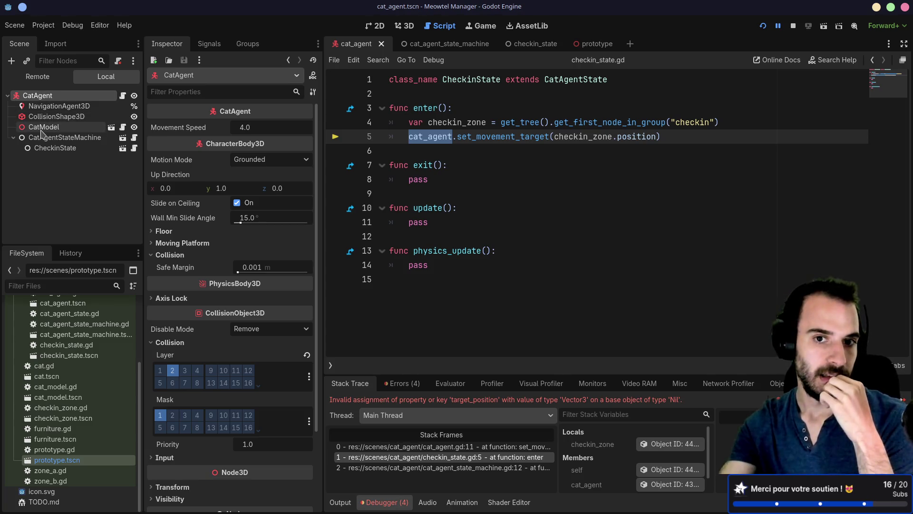
pyautogui.click(73, 139)
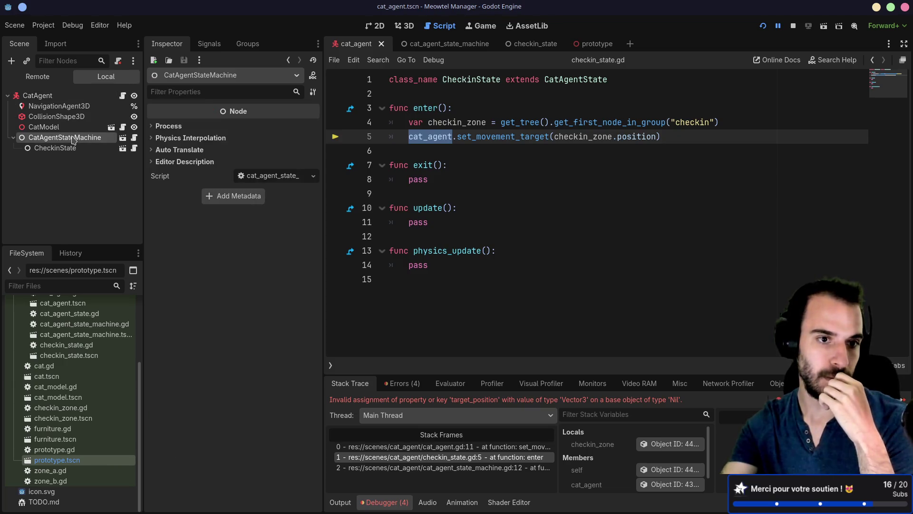
pyautogui.click(135, 138)
pyautogui.moveTo(514, 237)
pyautogui.mouseDown()
pyautogui.moveTo(428, 237)
pyautogui.moveTo(402, 222)
pyautogui.moveTo(389, 236)
pyautogui.mouseUp()
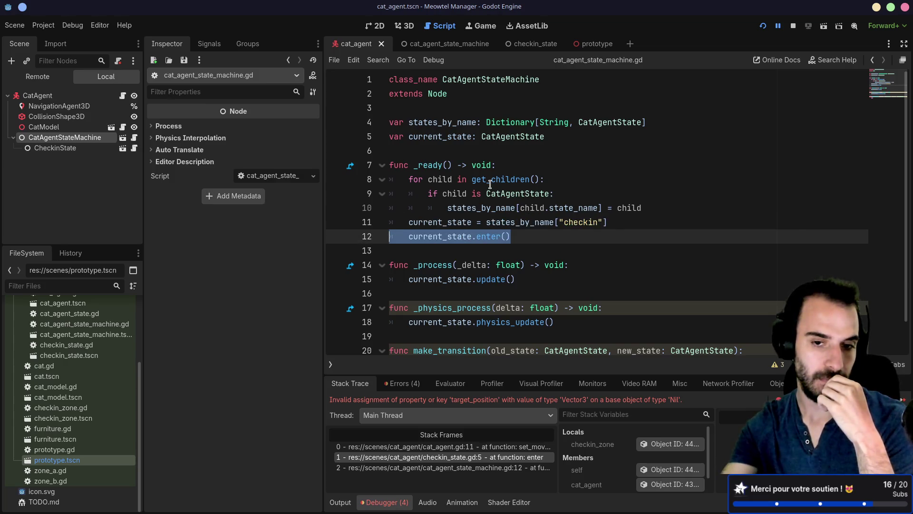
# Delete current_state.enter() from _ready and start a new 'func init():' function below it.
pyautogui.press('BackSpace')
pyautogui.press('BackSpace')
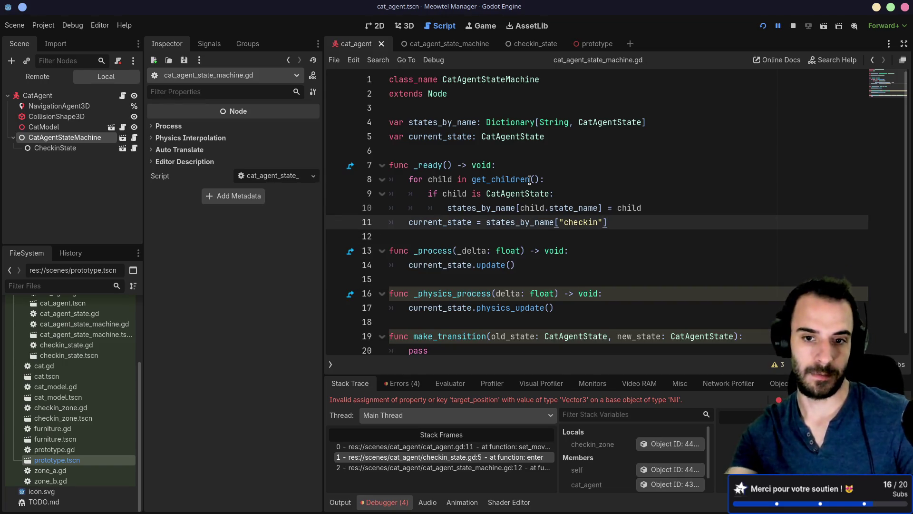
pyautogui.scroll(-1, 530, 180)
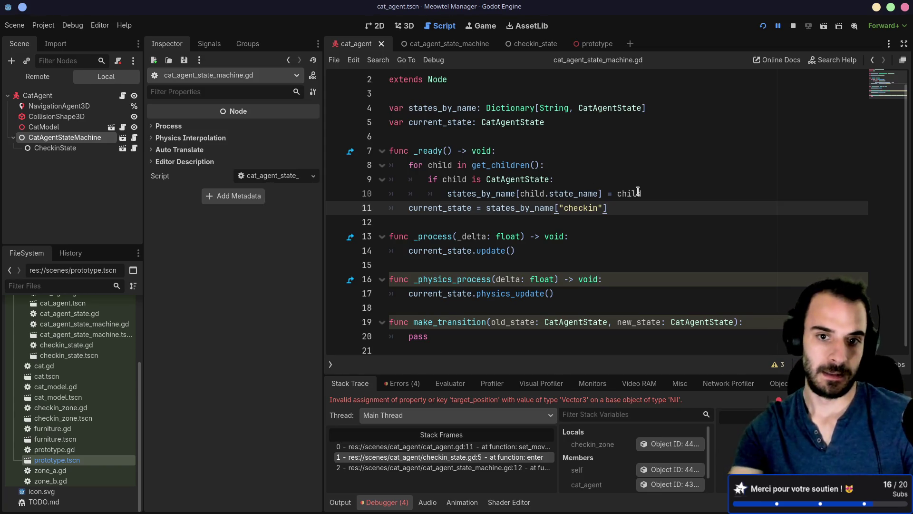
pyautogui.press('Return')
pyautogui.press('Return')
pyautogui.write('func init(')
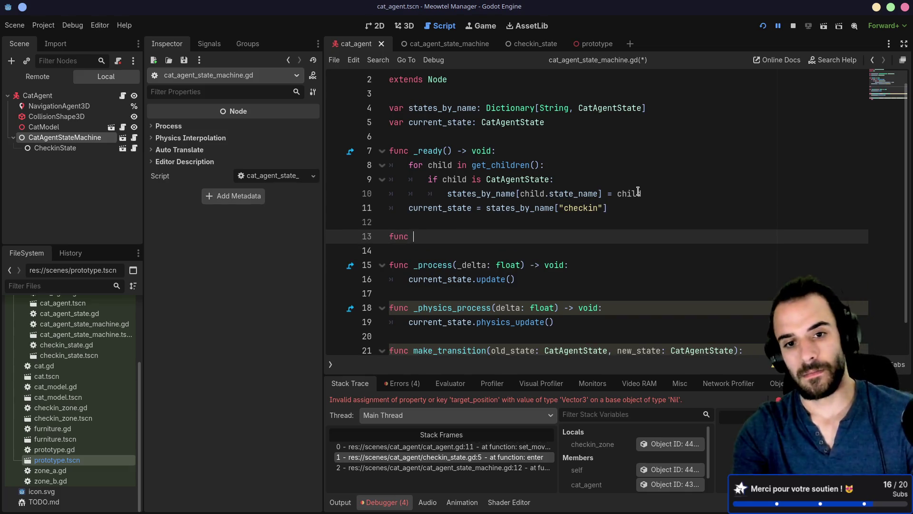
pyautogui.press('Right')
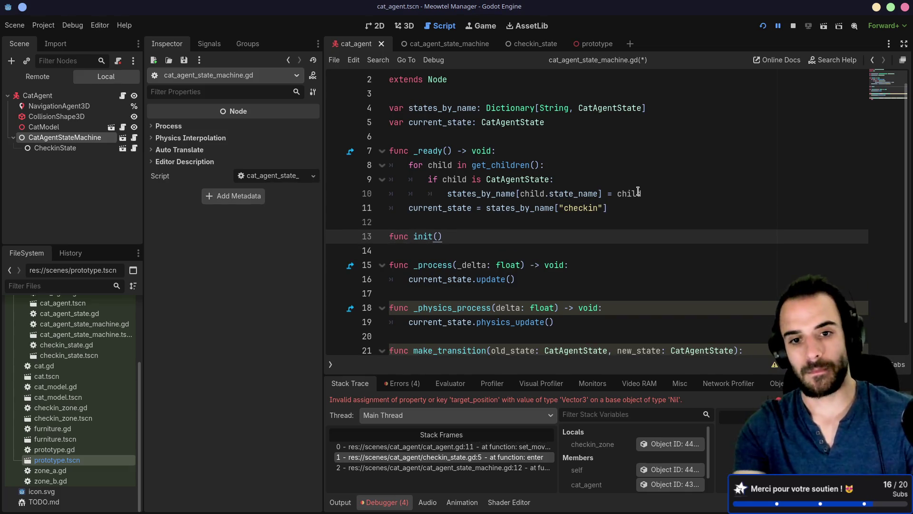
pyautogui.write(':')
pyautogui.press('Return')
pyautogui.write('CatAgentState')
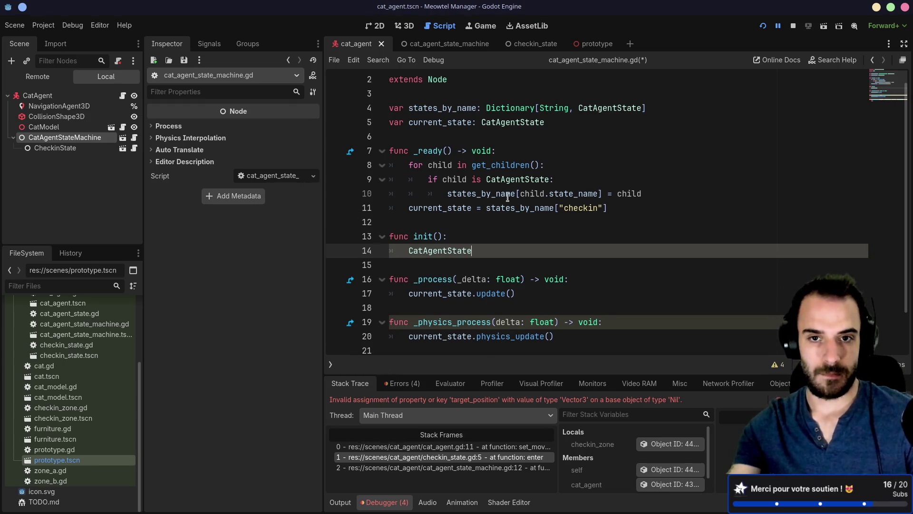
# Make init()'s body current_state.enter() and save the state machine script.
pyautogui.scroll(1, 515, 196)
pyautogui.doubleClick(419, 136)
pyautogui.hotkey('ctrl', 'c')
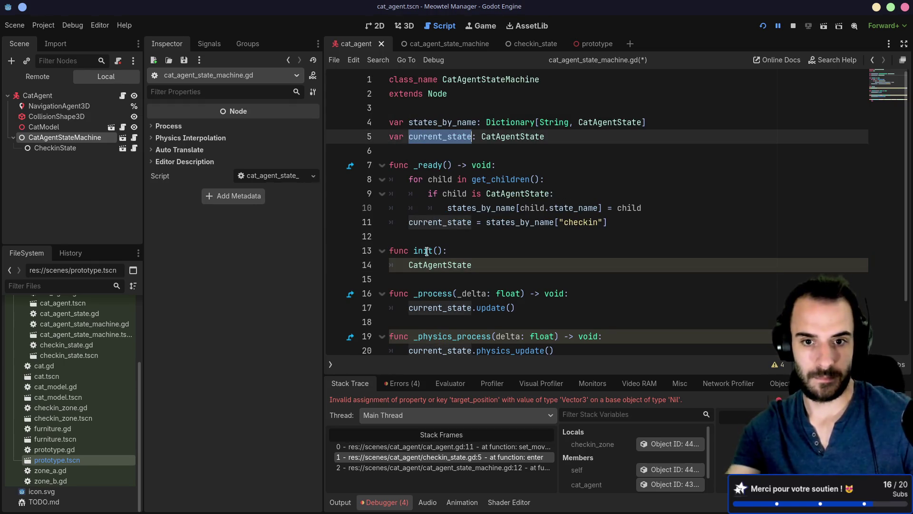
pyautogui.doubleClick(430, 265)
pyautogui.hotkey('ctrl', 'v')
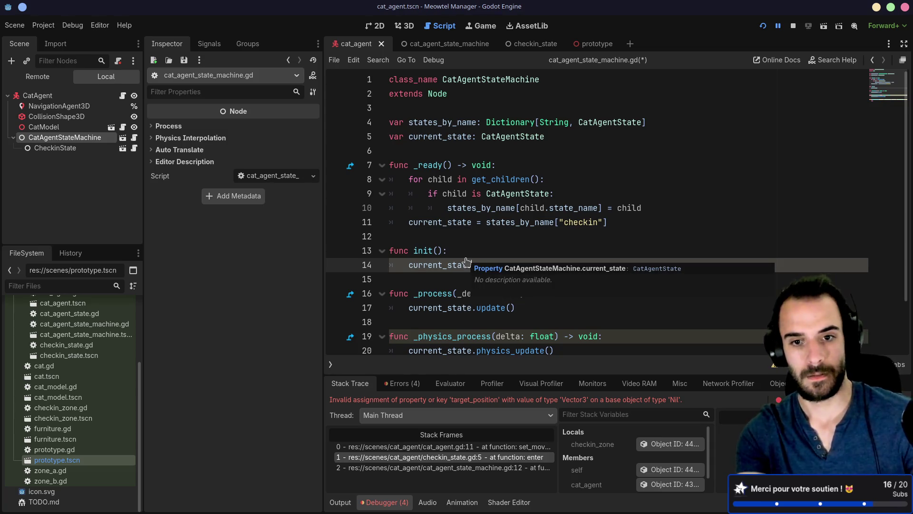
pyautogui.write('.en')
pyautogui.press('Return')
pyautogui.hotkey('ctrl', 's')
pyautogui.click(466, 248)
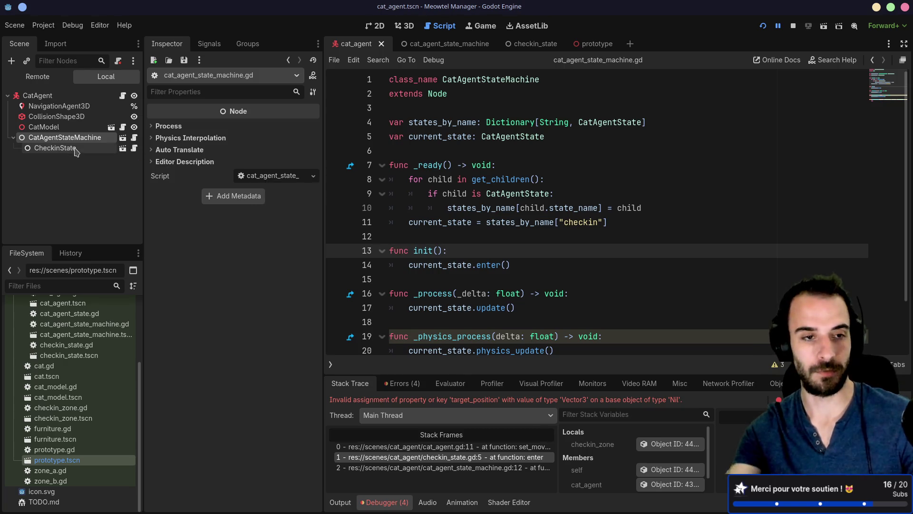
pyautogui.click(50, 99)
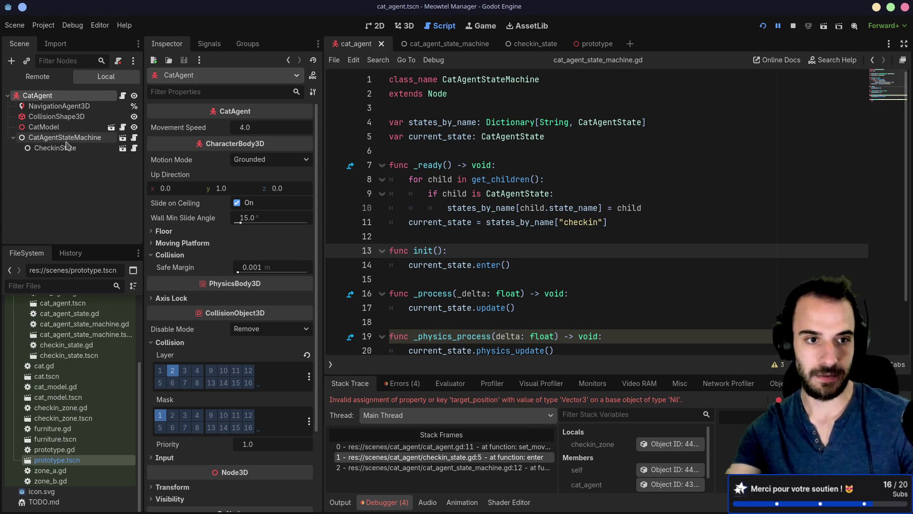
pyautogui.click(125, 96)
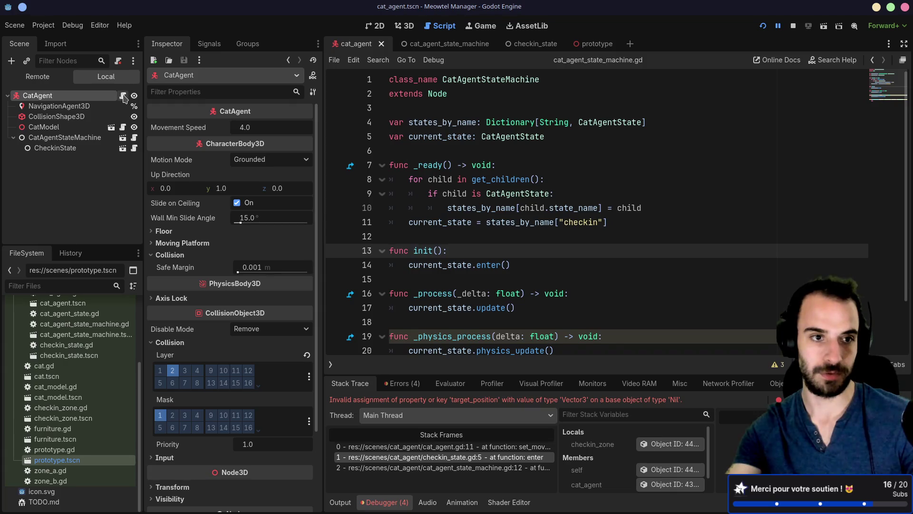
pyautogui.moveTo(394, 109); pyautogui.dragTo(427, 111)
pyautogui.moveTo(427, 111)
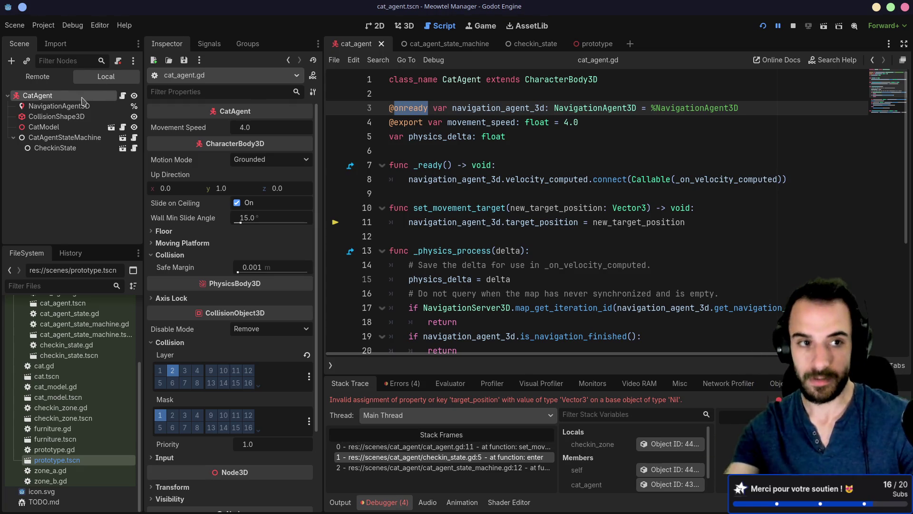
# Set the CatAgentStateMachine node to Access as Unique Name.
pyautogui.click(793, 180)
pyautogui.click(67, 138)
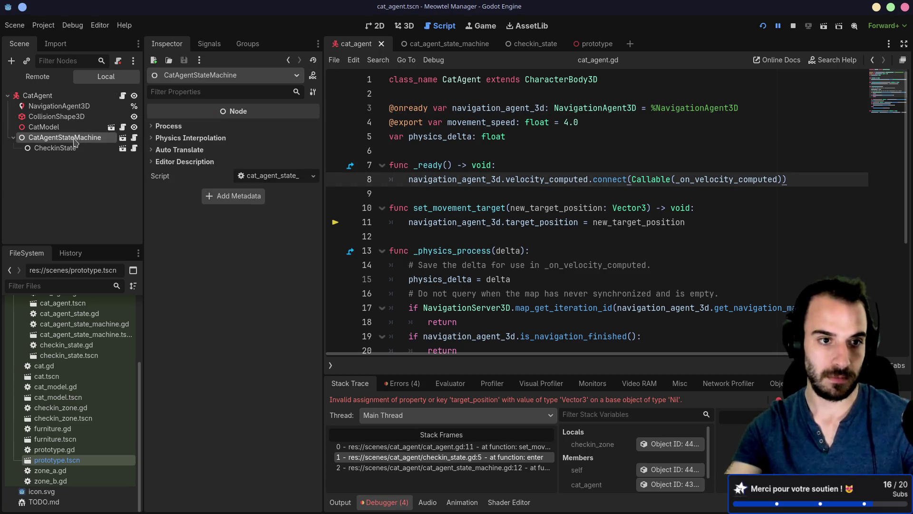
pyautogui.rightClick(74, 139)
pyautogui.click(124, 375)
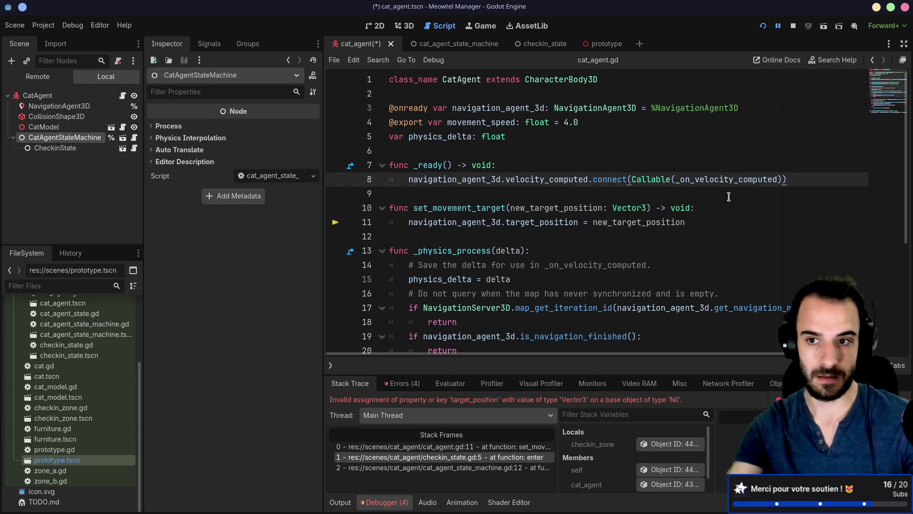
# Add a new line in cat_agent.gd's _ready starting '%CatAgentStateMachine.'.
pyautogui.press('Return')
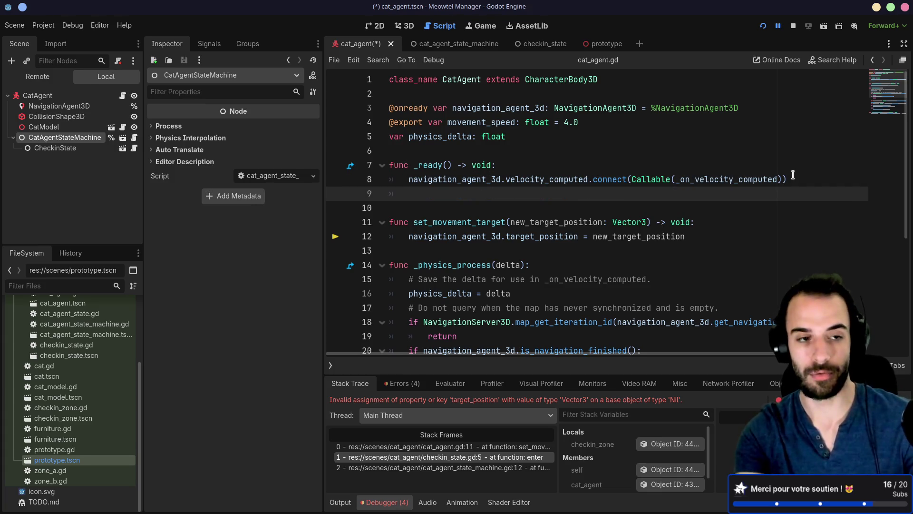
pyautogui.write('%Cat')
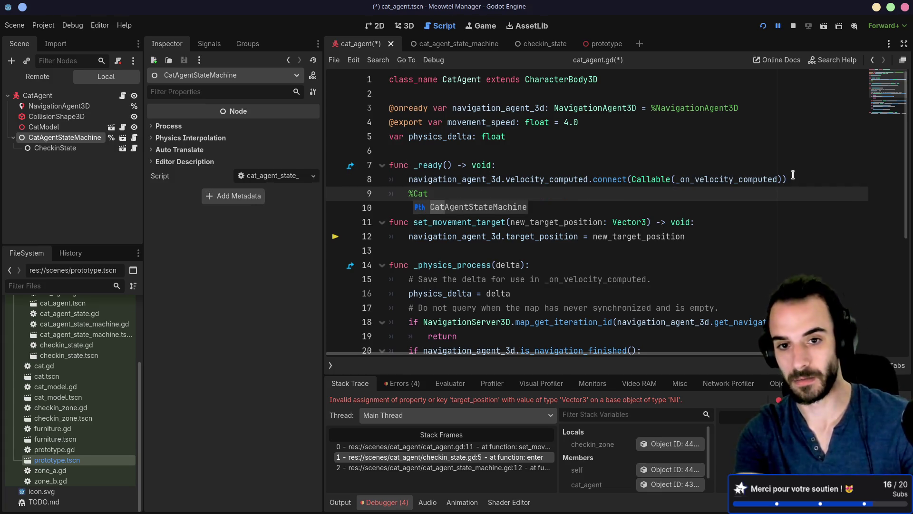
pyautogui.press('Return')
pyautogui.write('.')
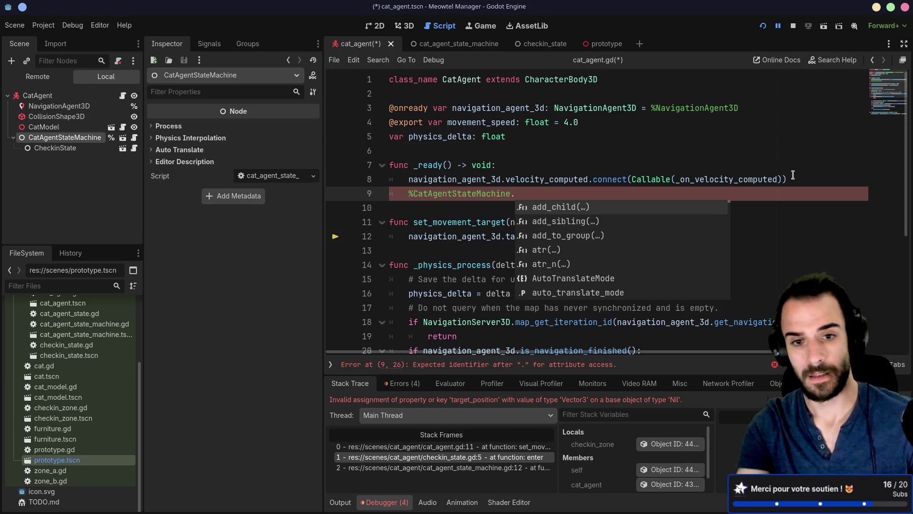
# Open the CheckinState node's script.
pyautogui.rightClick(793, 175)
pyautogui.click(133, 153)
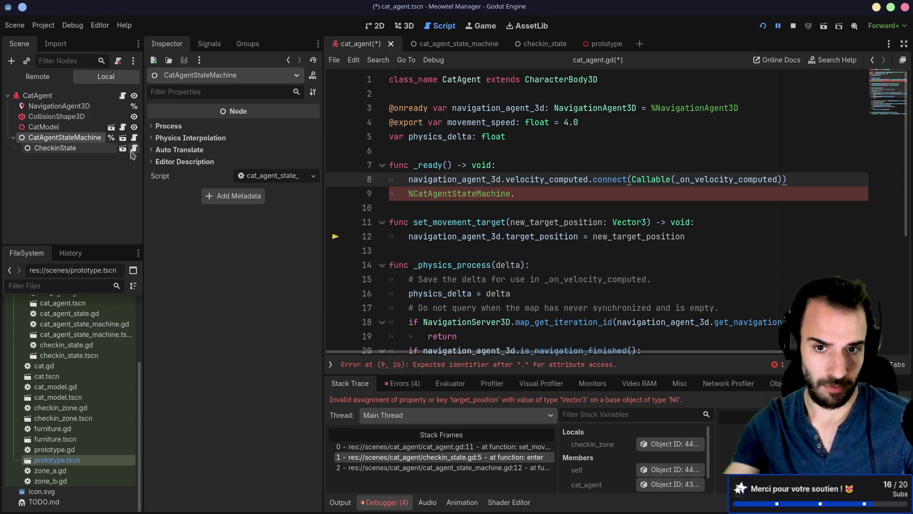
pyautogui.click(133, 153)
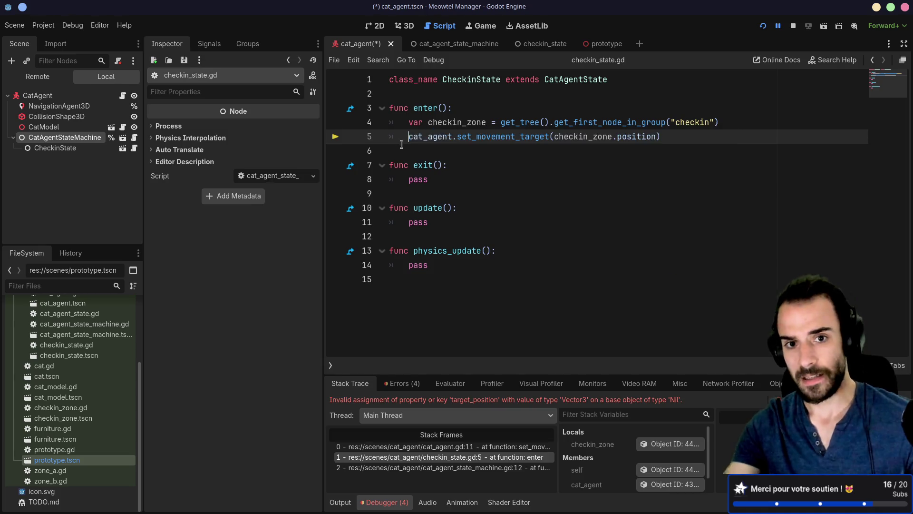
pyautogui.doubleClick(426, 138)
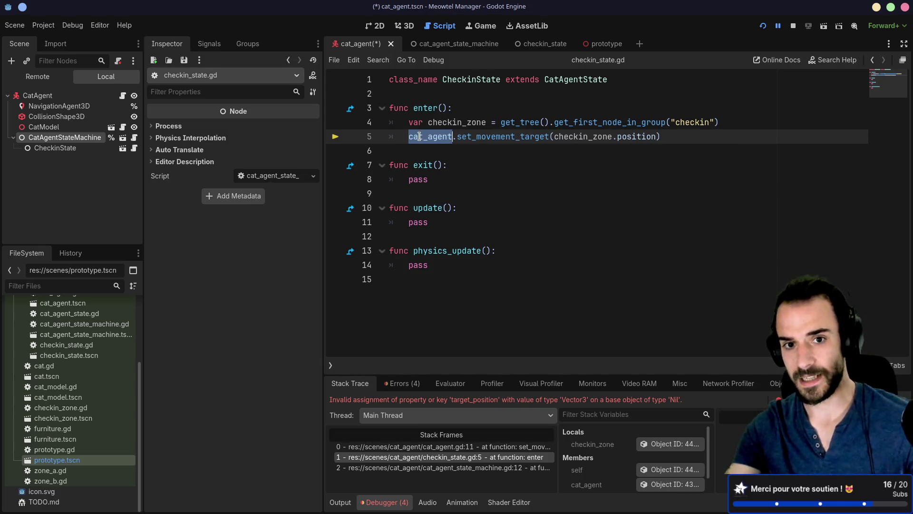
pyautogui.moveTo(419, 137)
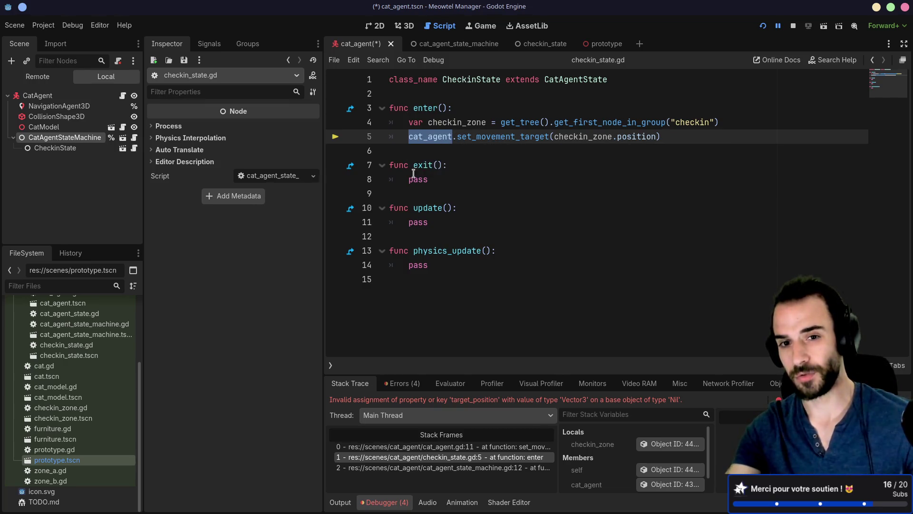
pyautogui.moveTo(409, 137); pyautogui.dragTo(664, 137)
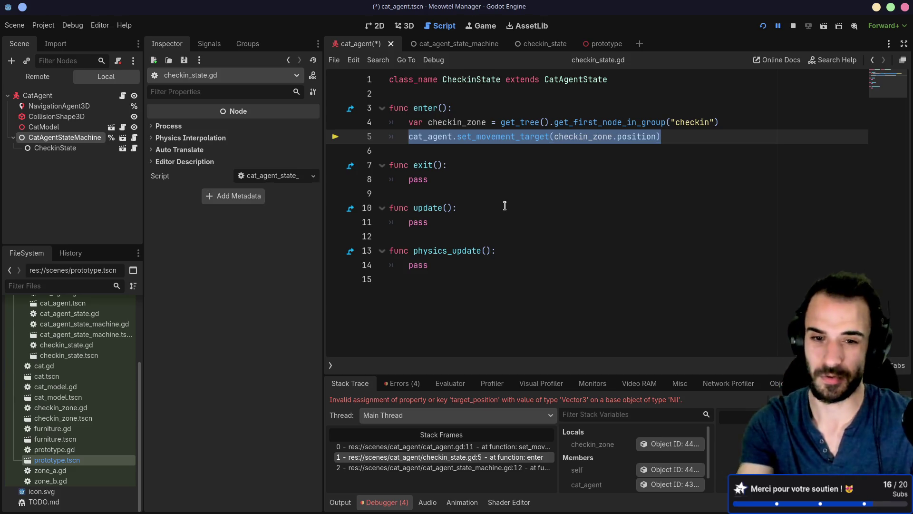
pyautogui.hotkey('alt', 'Tab')
# Search 'godot lifecycle', read GDQuest's Node Lifecycle glossary, then return to Godot.
pyautogui.click(569, 11)
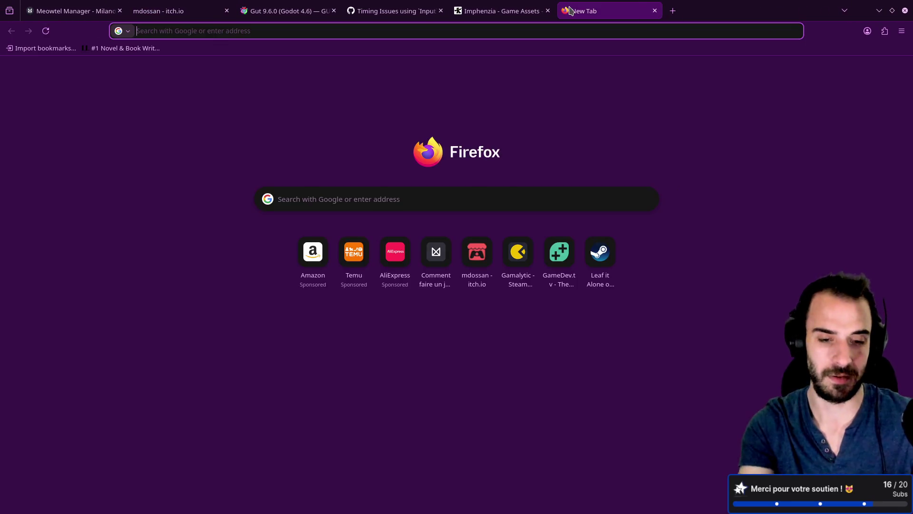
pyautogui.write('godot li')
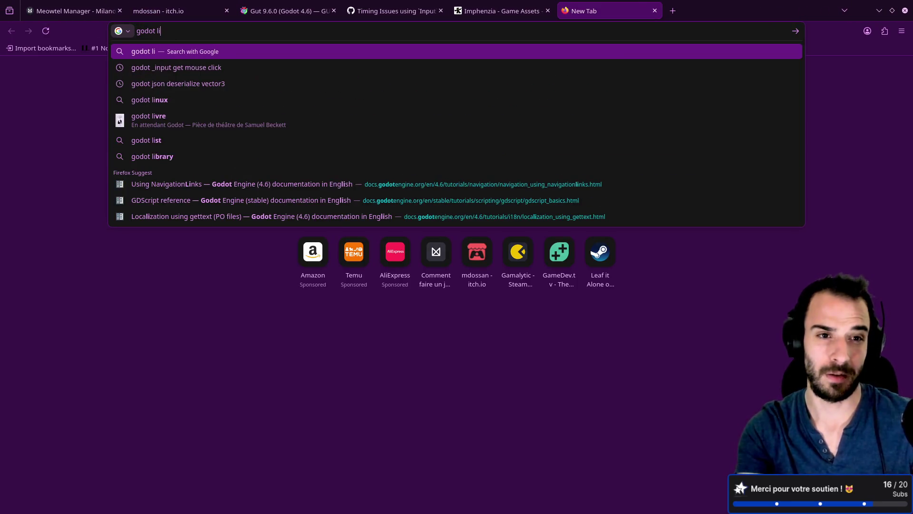
pyautogui.write('fecycle')
pyautogui.press('Return')
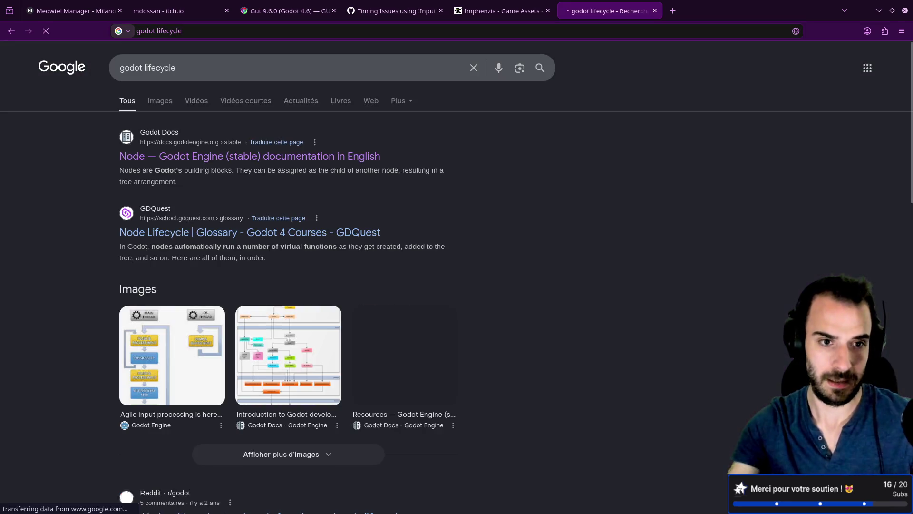
pyautogui.click(301, 235)
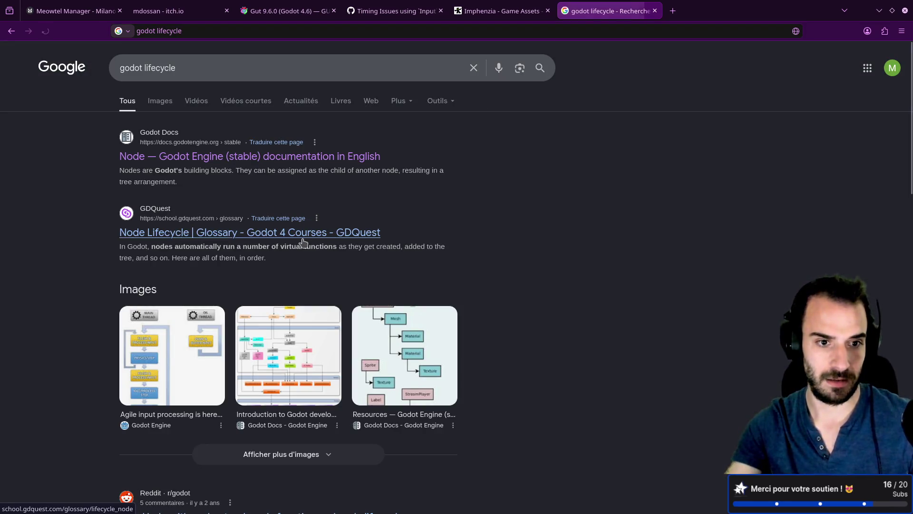
pyautogui.scroll(-4, 408, 235)
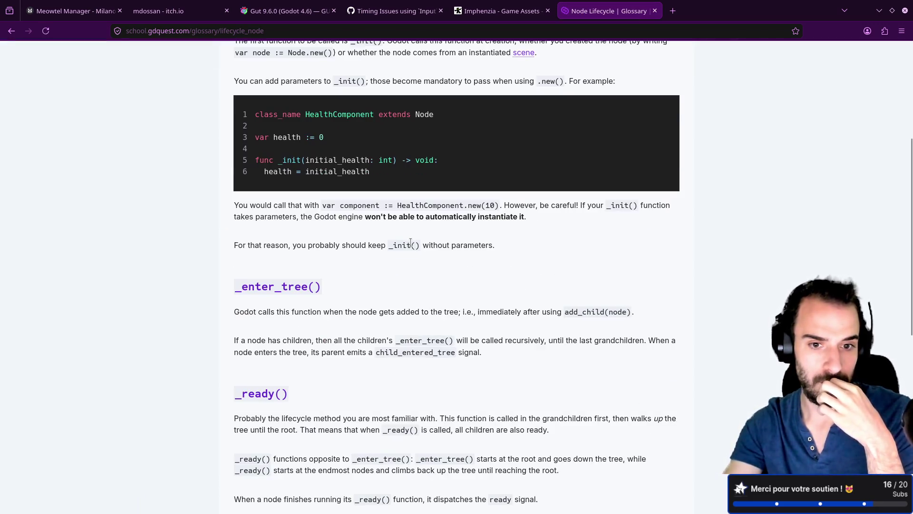
pyautogui.scroll(-2, 411, 243)
pyautogui.scroll(-3, 411, 243)
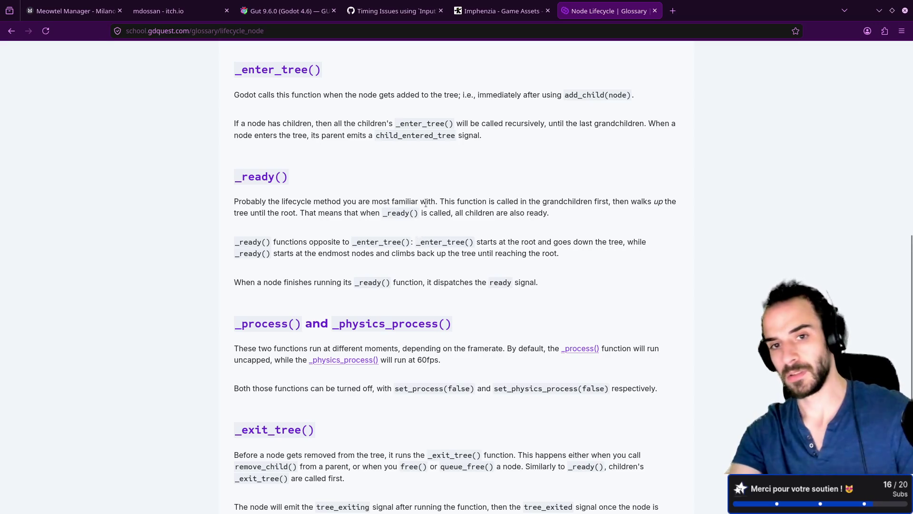
pyautogui.hotkey('alt', 'Tab')
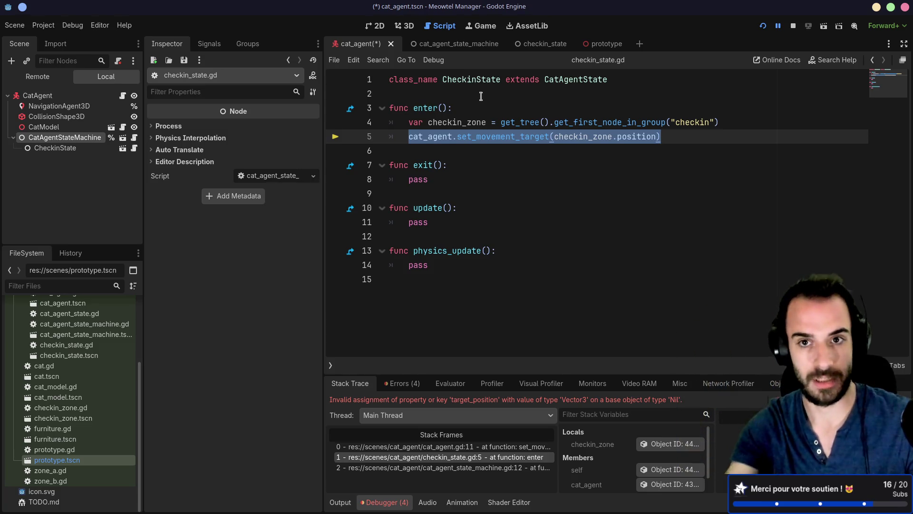
# Open cat_agent.gd from the Prototype scene and review its unfinished line and set_movement_target function.
pyautogui.click(330, 365)
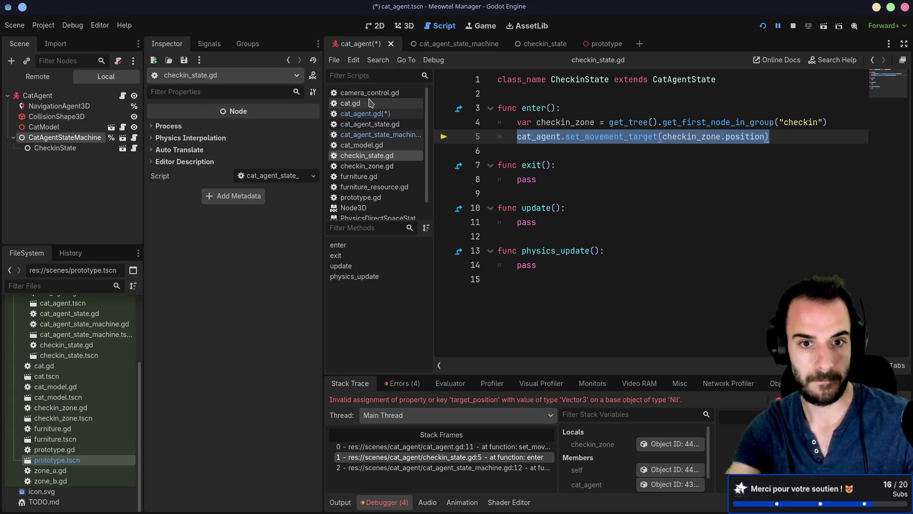
pyautogui.scroll(-1, 380, 185)
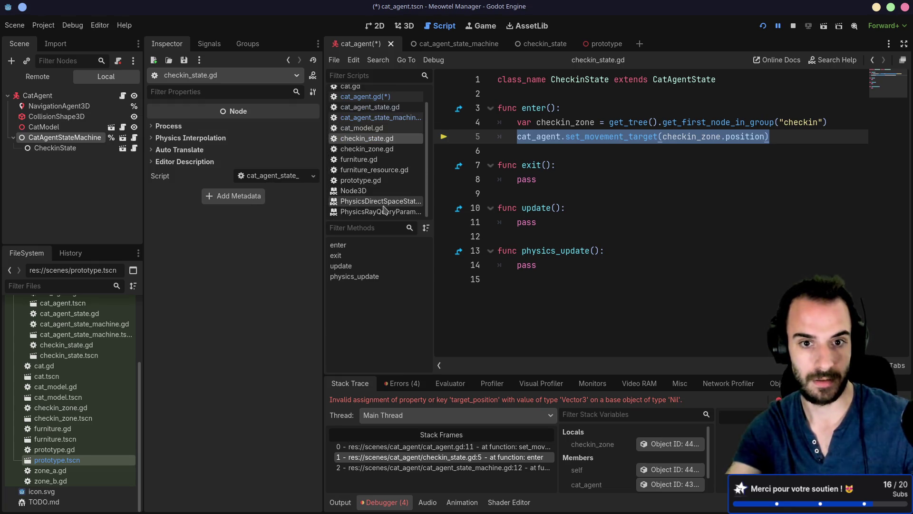
pyautogui.scroll(1, 384, 210)
pyautogui.click(594, 43)
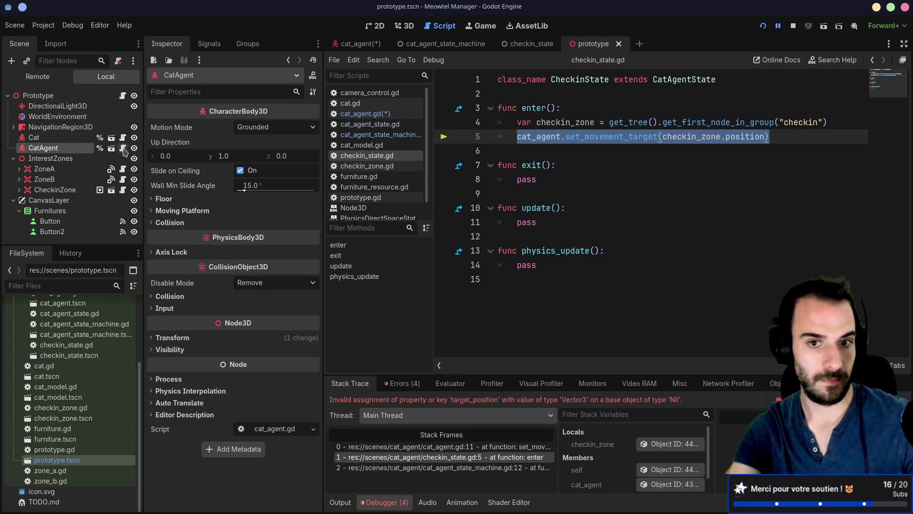
pyautogui.click(124, 149)
pyautogui.click(628, 201)
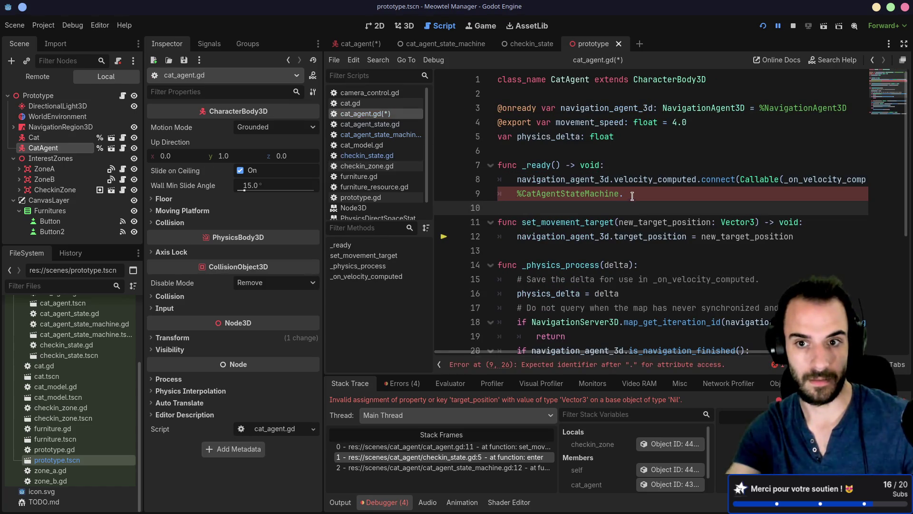
pyautogui.moveTo(640, 190); pyautogui.dragTo(506, 186)
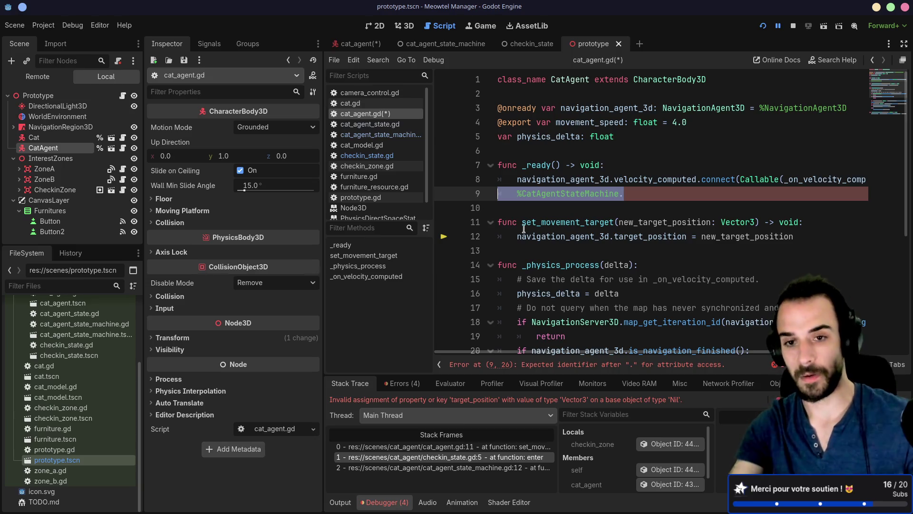
pyautogui.doubleClick(537, 221)
pyautogui.moveTo(504, 240); pyautogui.dragTo(801, 235)
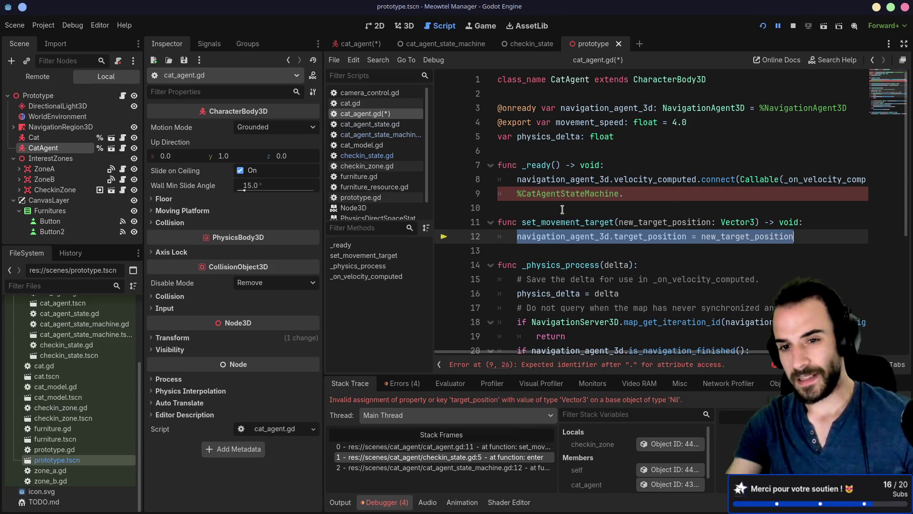
pyautogui.doubleClick(531, 238)
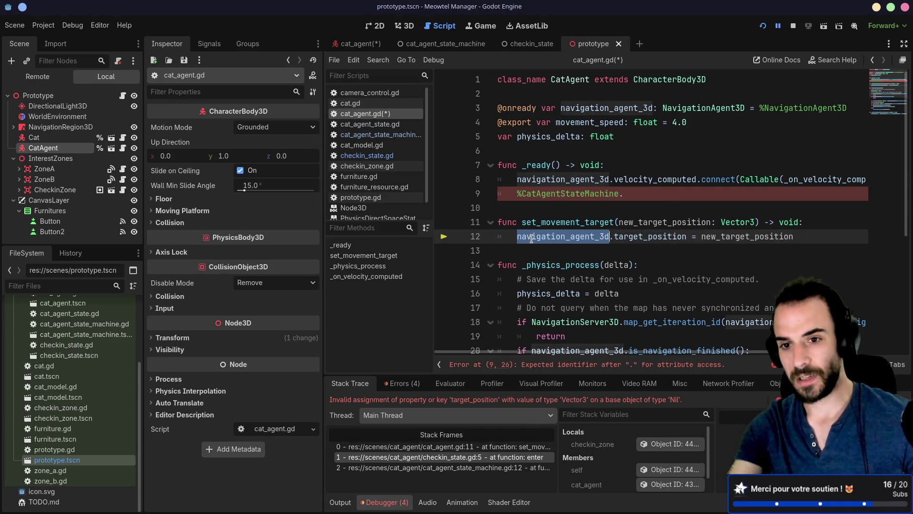
pyautogui.moveTo(728, 234)
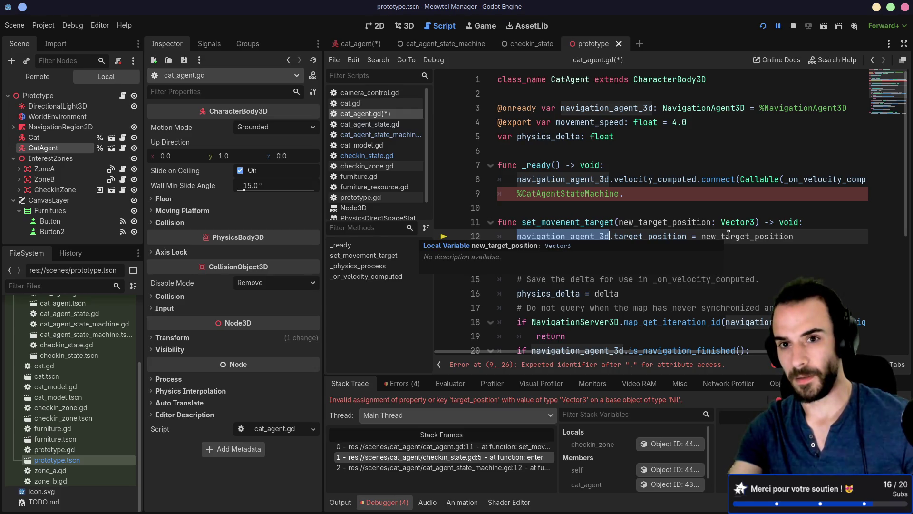
# Follow CheckinState's set_movement_target call to its definition and read target_position's documentation.
pyautogui.click(530, 45)
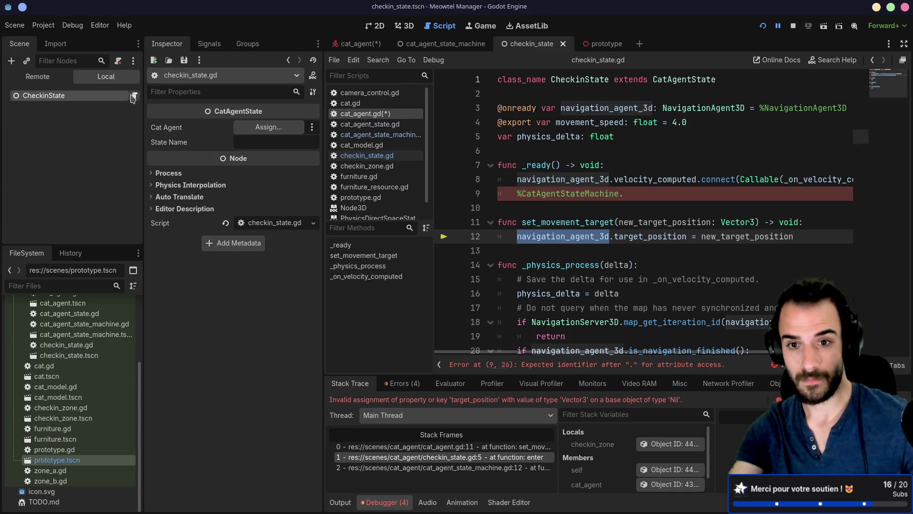
pyautogui.click(133, 96)
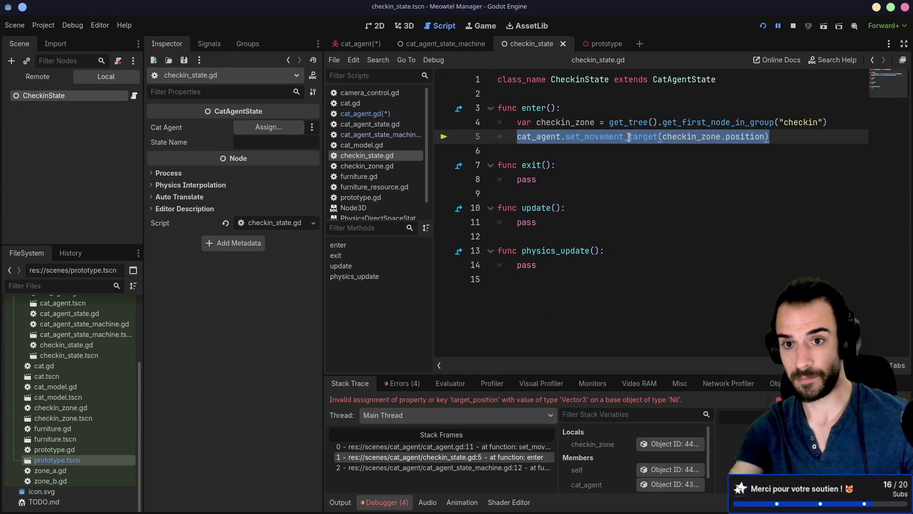
pyautogui.moveTo(629, 138)
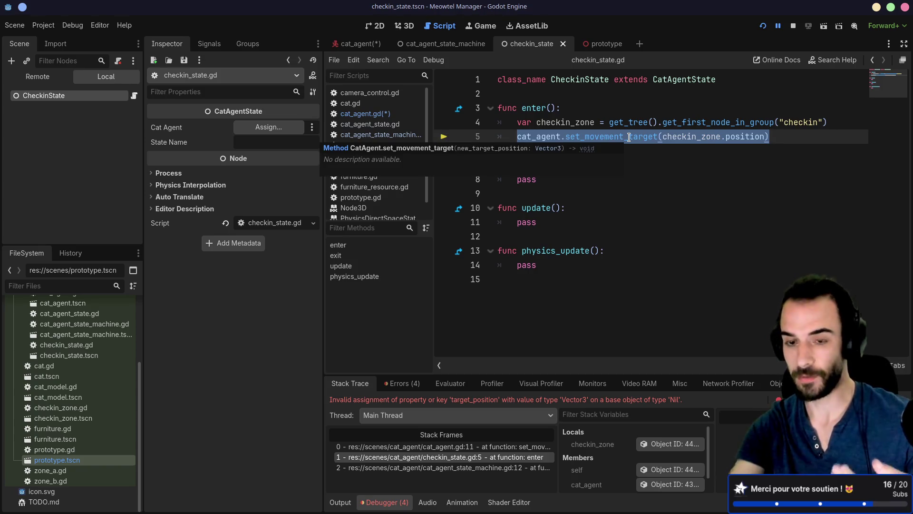
pyautogui.keyDown('ctrl'); pyautogui.click(629, 136); pyautogui.keyUp('ctrl')
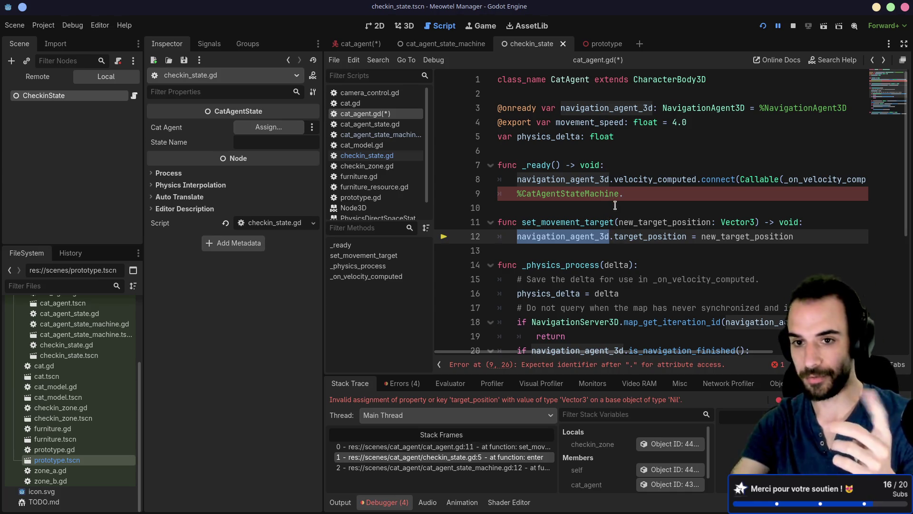
pyautogui.doubleClick(631, 237)
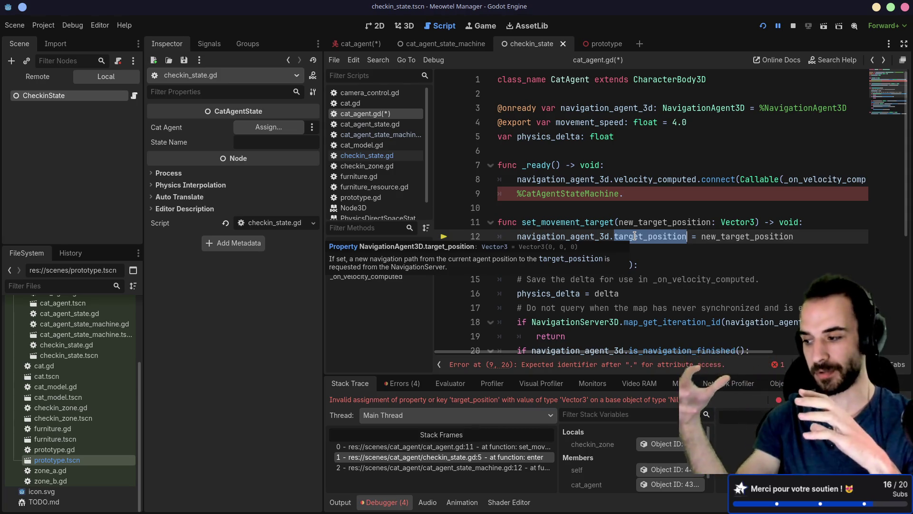
# Complete line 9 as %CatAgentStateMachine.init(), check its definition, and stop the debug session.
pyautogui.click(663, 195)
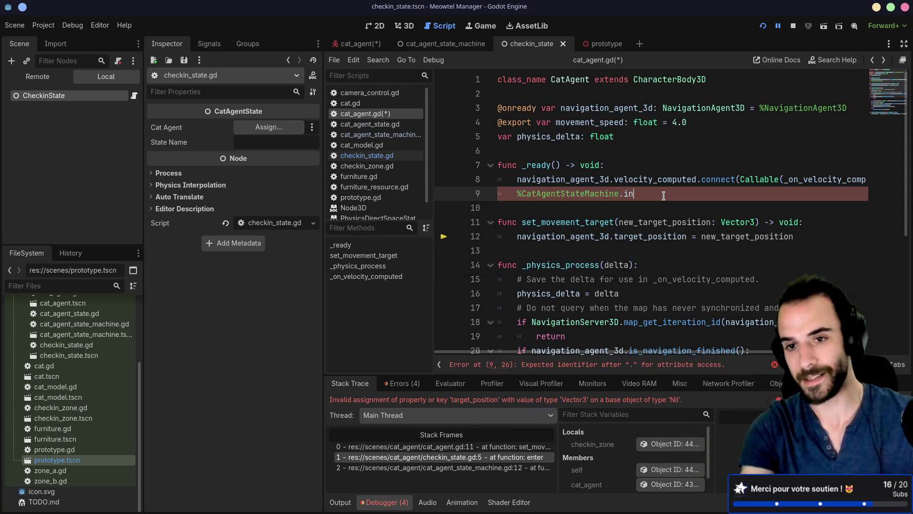
pyautogui.write('it')
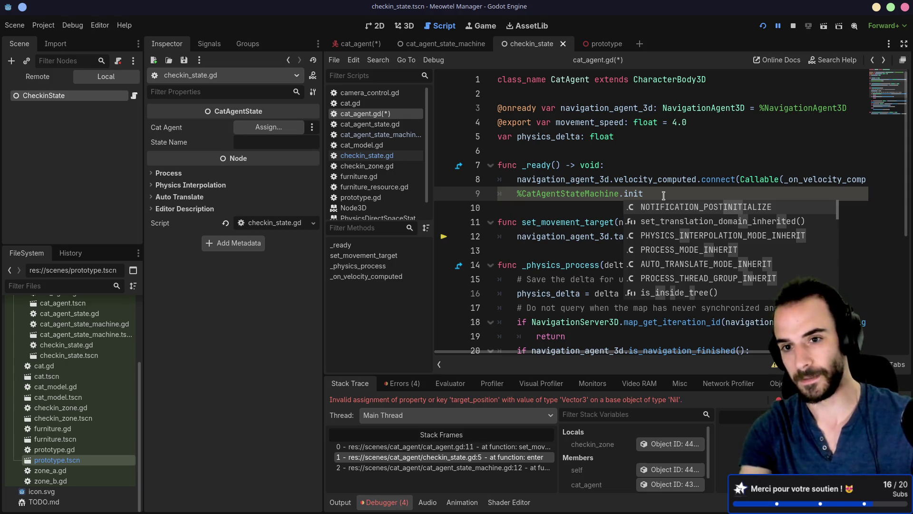
pyautogui.write('(')
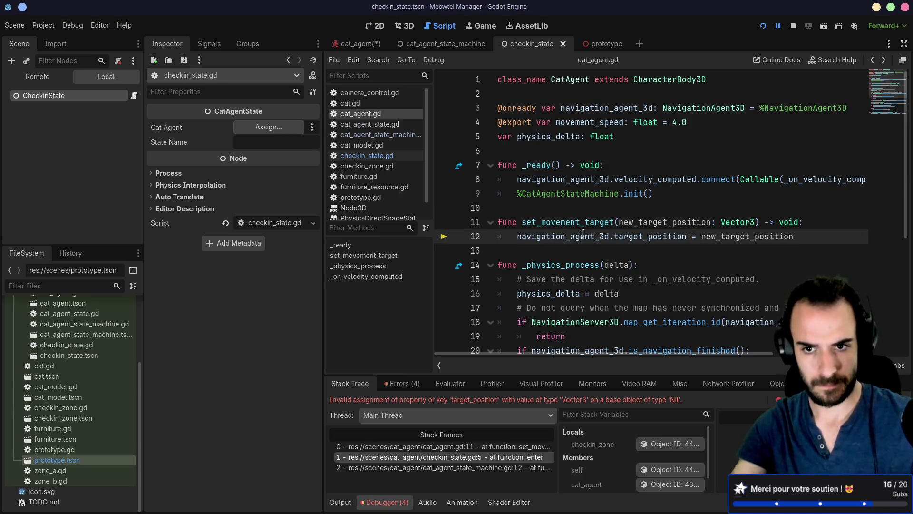
pyautogui.keyDown('ctrl'); pyautogui.click(570, 195); pyautogui.keyUp('ctrl')
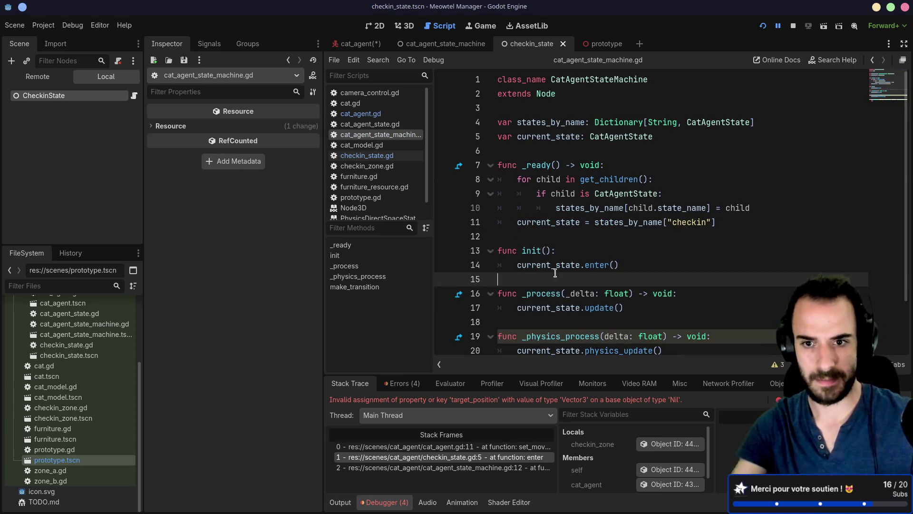
pyautogui.click(573, 237)
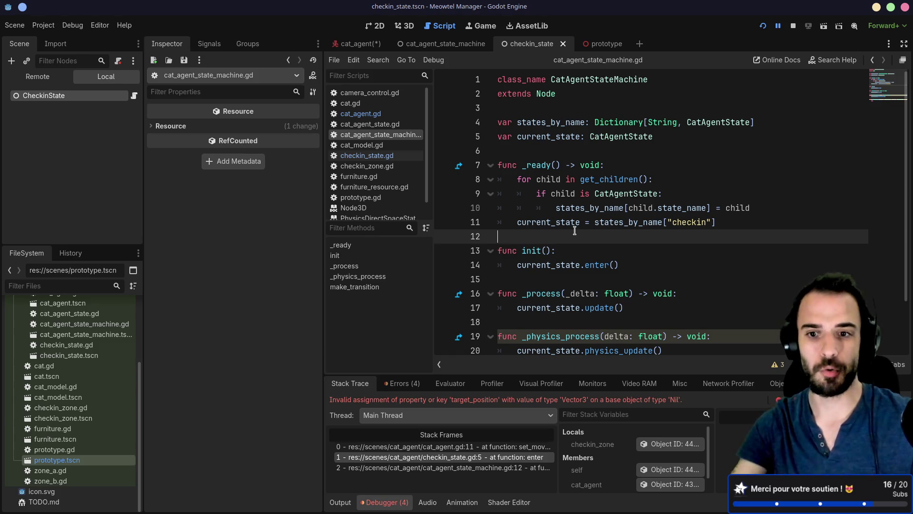
pyautogui.click(793, 27)
# Test-run the game briefly, then open the Prototype scene's prototype.gd script.
pyautogui.click(763, 26)
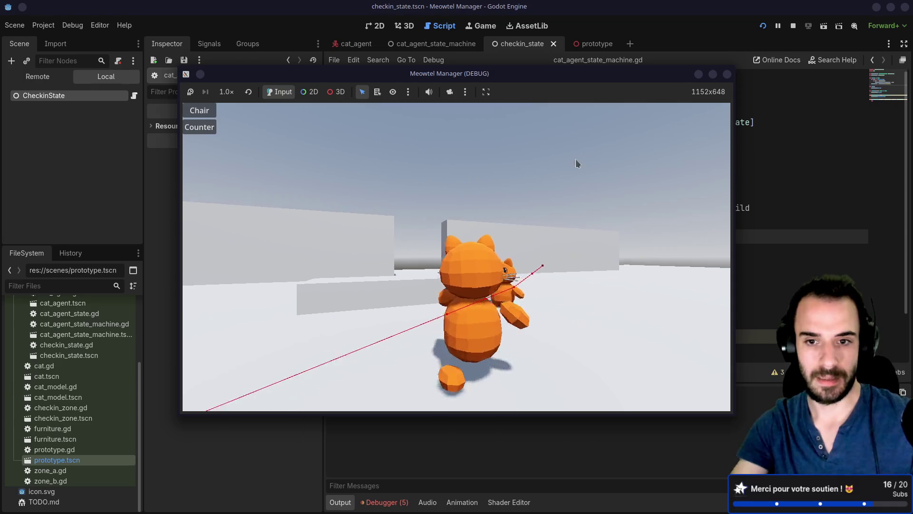
pyautogui.press('F8')
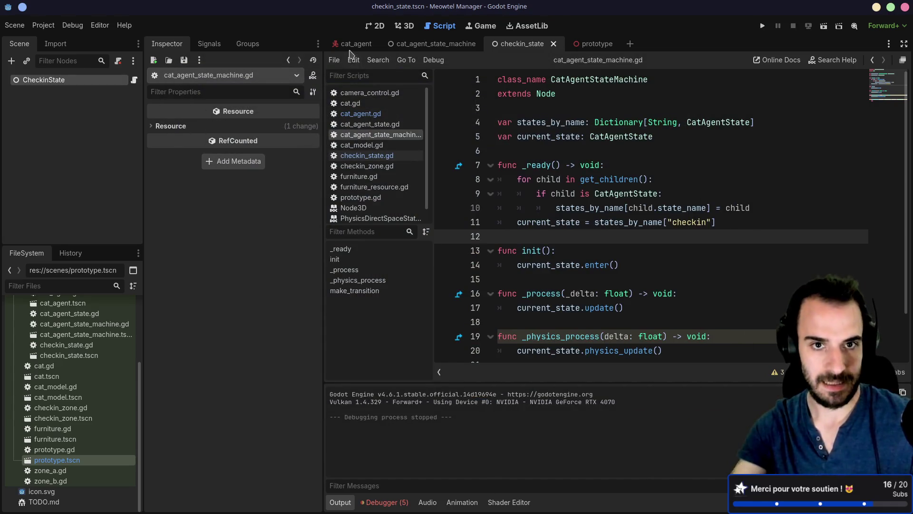
pyautogui.click(354, 44)
pyautogui.click(584, 43)
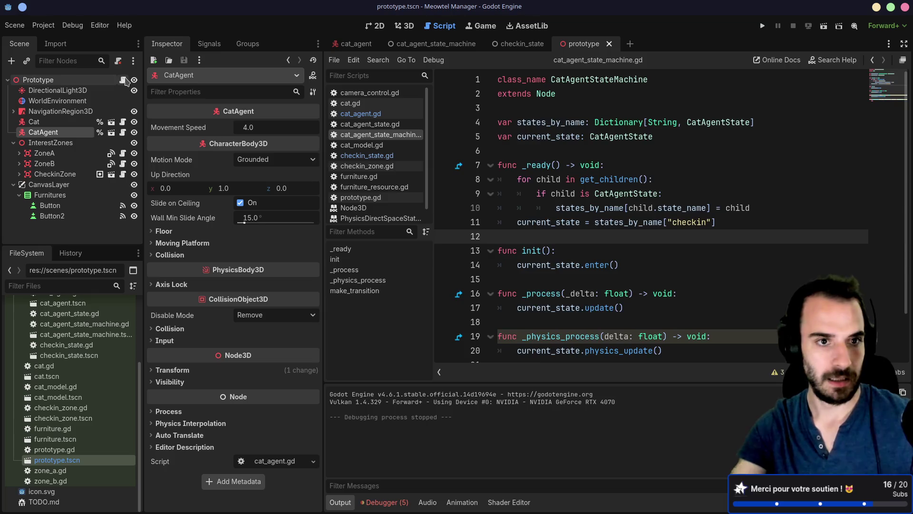
pyautogui.click(123, 80)
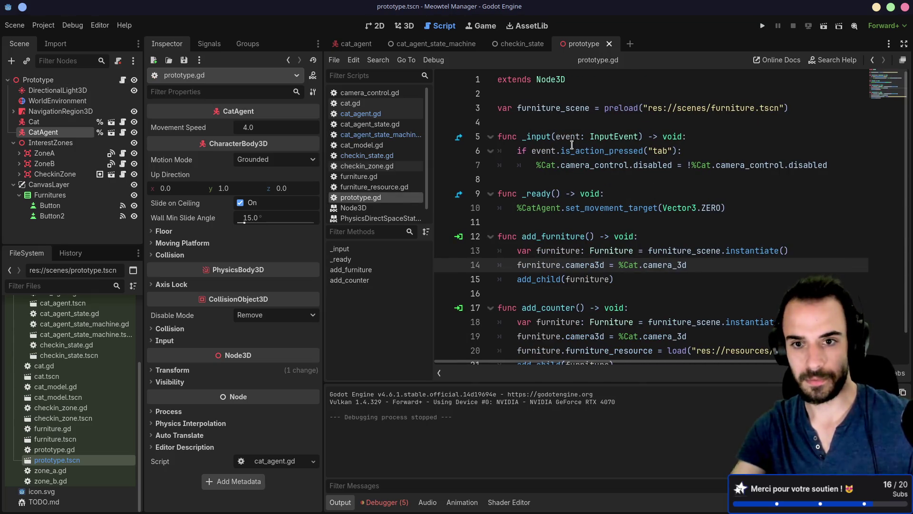
# Comment out the %CatAgent movement-target line, leave pass in _ready, save, and rerun the scene.
pyautogui.click(522, 218)
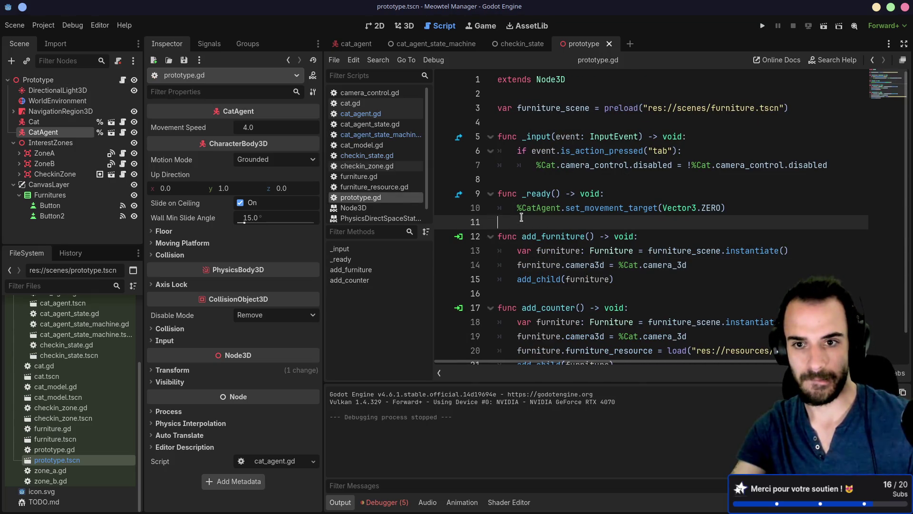
pyautogui.click(517, 207)
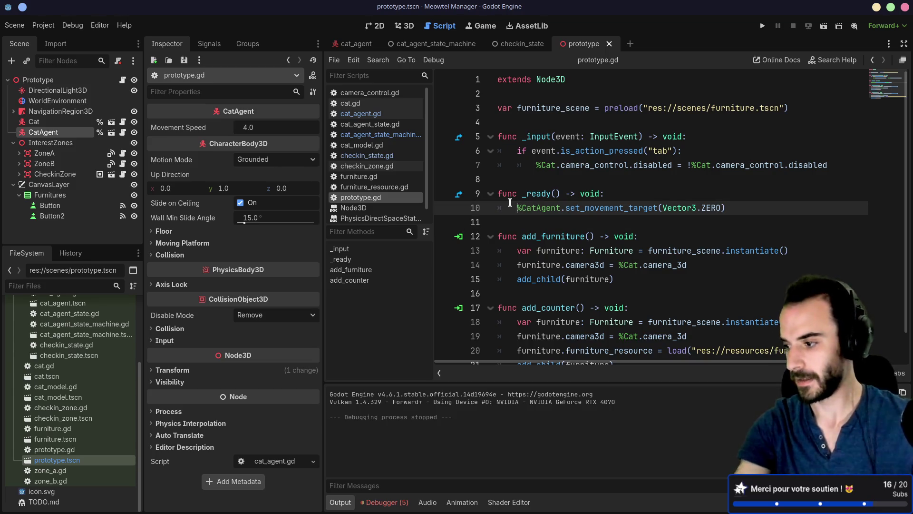
pyautogui.write('#')
pyautogui.click(620, 195)
pyautogui.press('Return')
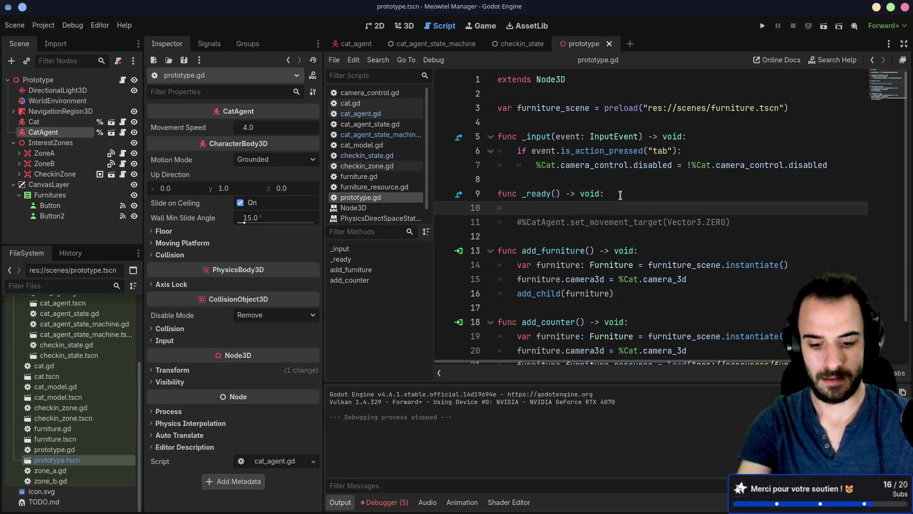
pyautogui.click(648, 179)
pyautogui.hotkey('ctrl', 's')
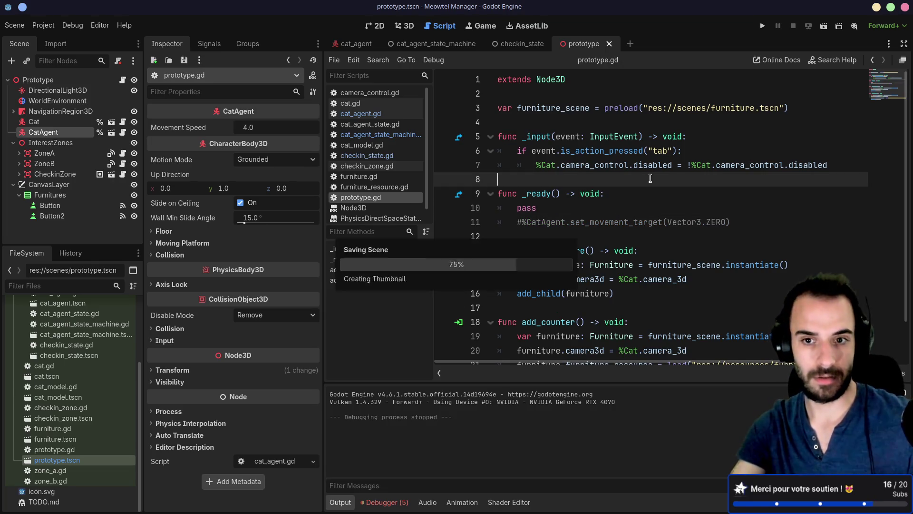
pyautogui.scroll(-1, 651, 179)
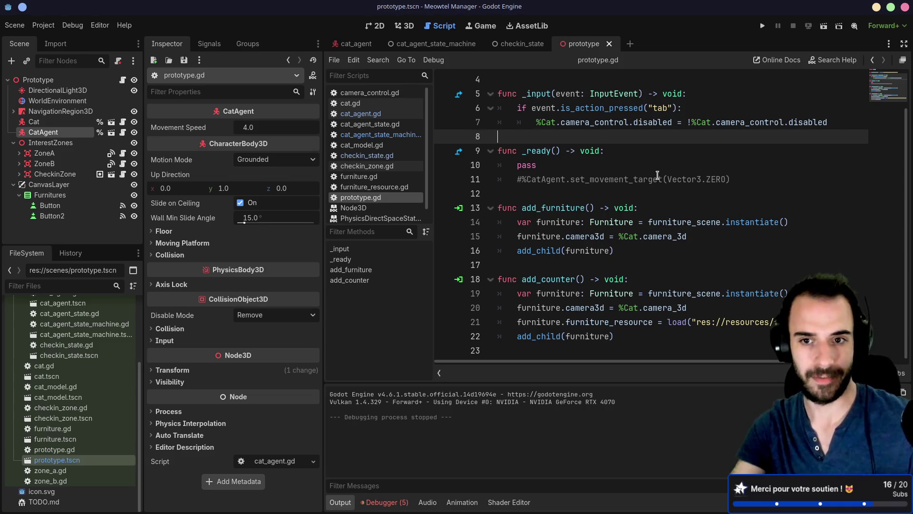
pyautogui.click(823, 27)
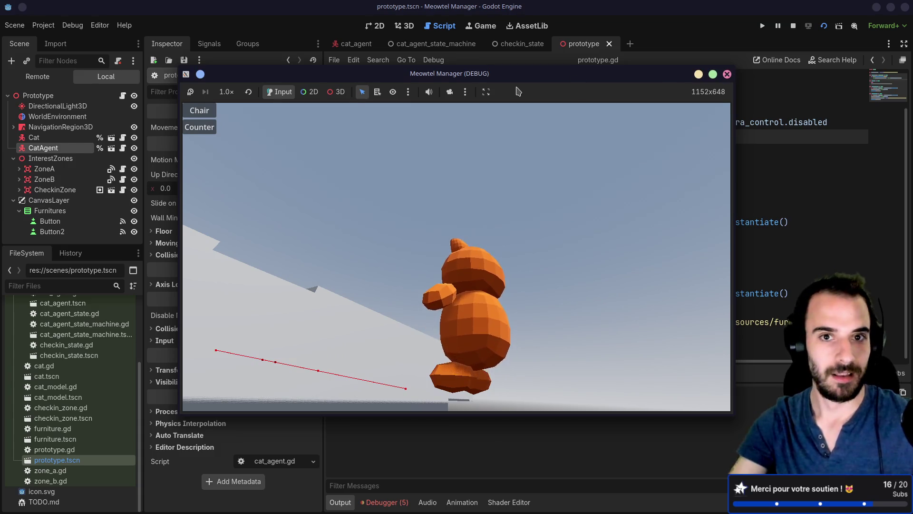
# Close the test game, glance at the cat_agent and state machine scenes, and move the prototype tab first.
pyautogui.click(726, 73)
pyautogui.click(379, 44)
pyautogui.click(427, 45)
pyautogui.click(367, 46)
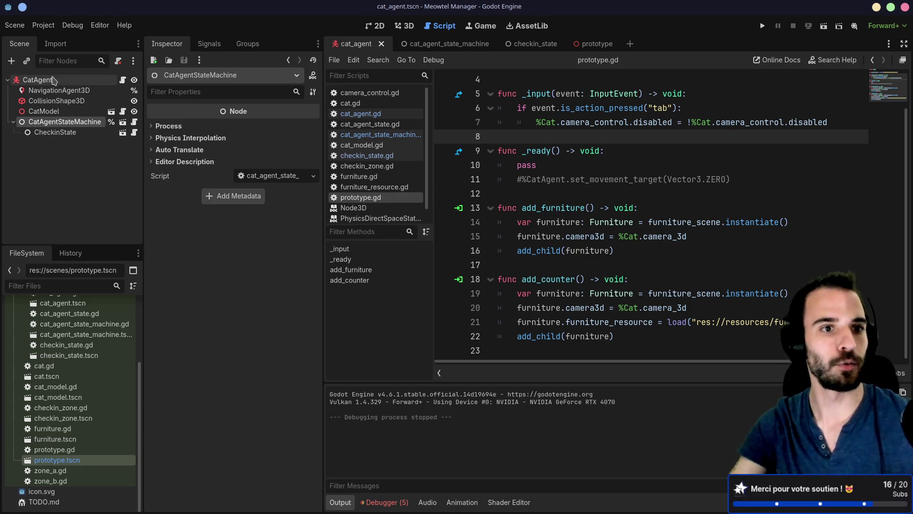
pyautogui.moveTo(594, 44); pyautogui.dragTo(344, 45)
pyautogui.click(52, 80)
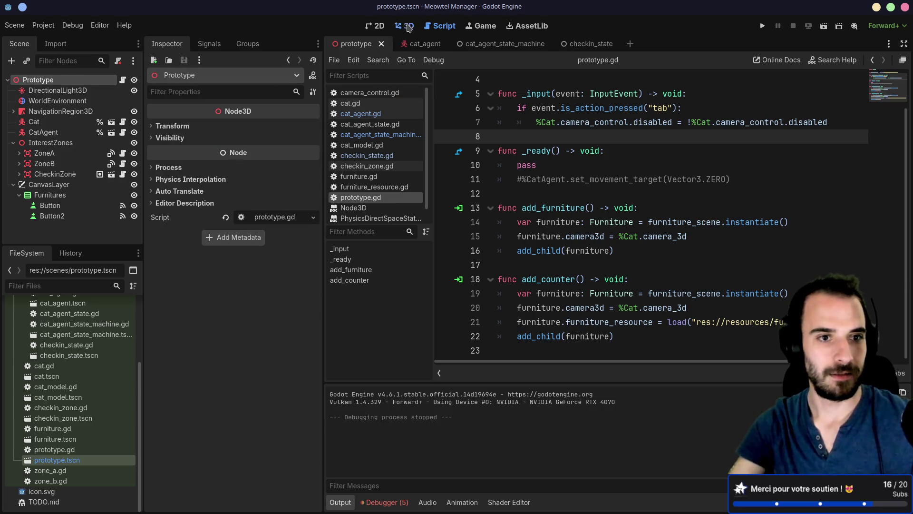
# Rebake NavigationRegion3D's navigation mesh in the 3D view and check it outlines the walls.
pyautogui.click(407, 26)
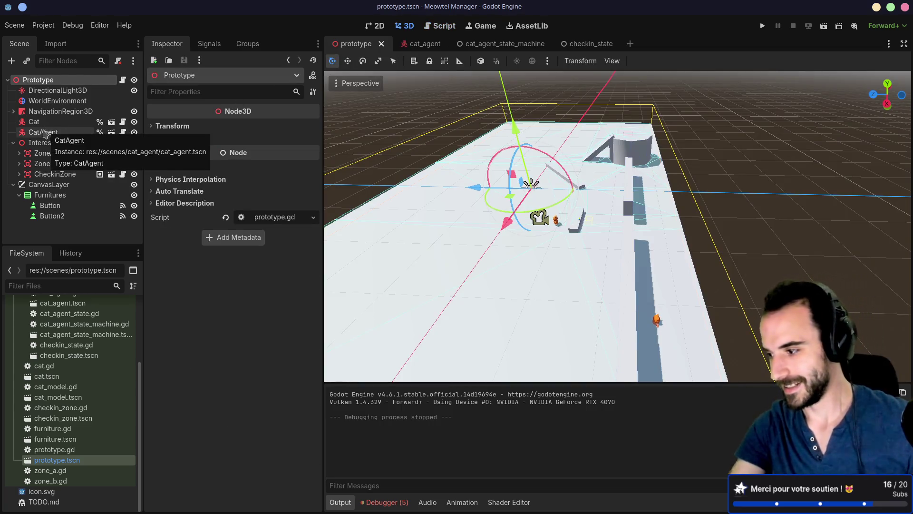
pyautogui.moveTo(457, 203); pyautogui.dragTo(456, 252)
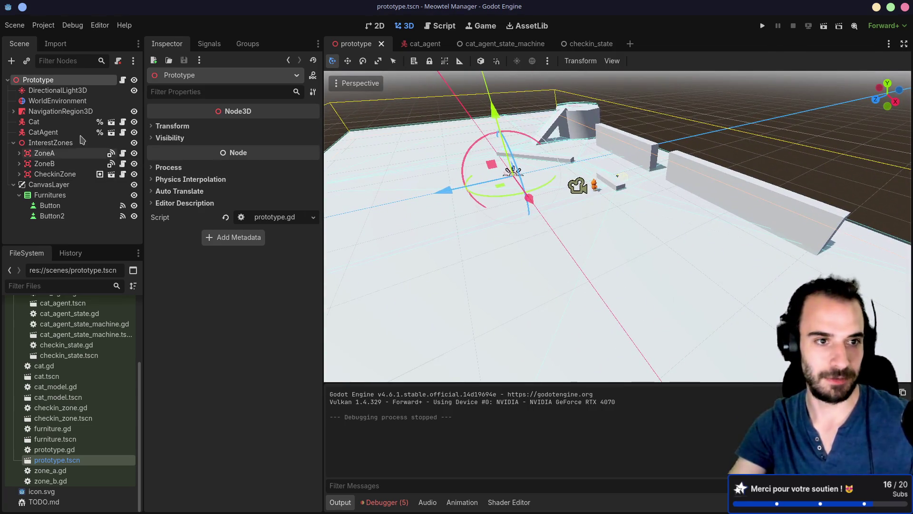
pyautogui.click(61, 112)
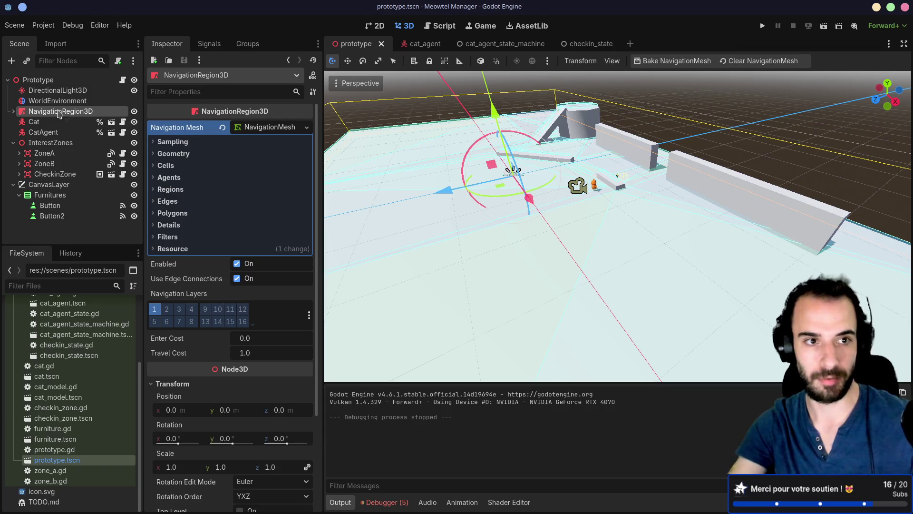
pyautogui.click(674, 63)
pyautogui.moveTo(806, 212)
pyautogui.mouseDown()
pyautogui.moveTo(752, 265)
pyautogui.moveTo(577, 287)
pyautogui.mouseUp()
pyautogui.moveTo(606, 232)
pyautogui.mouseDown()
pyautogui.moveTo(610, 242)
pyautogui.moveTo(581, 249)
pyautogui.mouseUp()
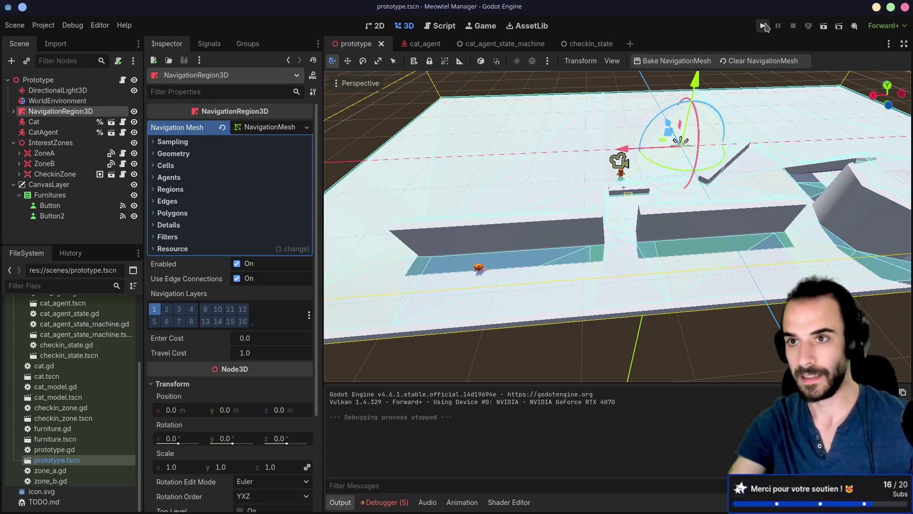
# Run the project, stop it, save the scene, and run it again.
pyautogui.click(764, 27)
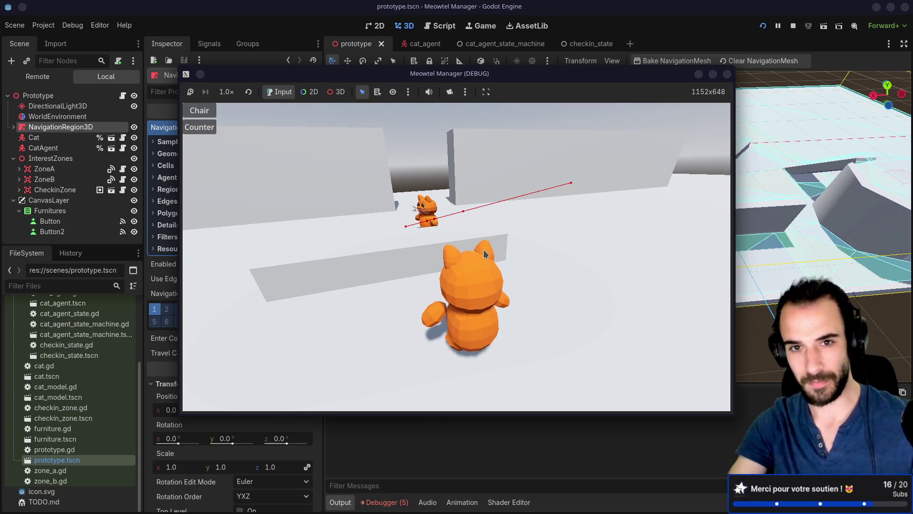
pyautogui.press('F8')
pyautogui.hotkey('ctrl', 's')
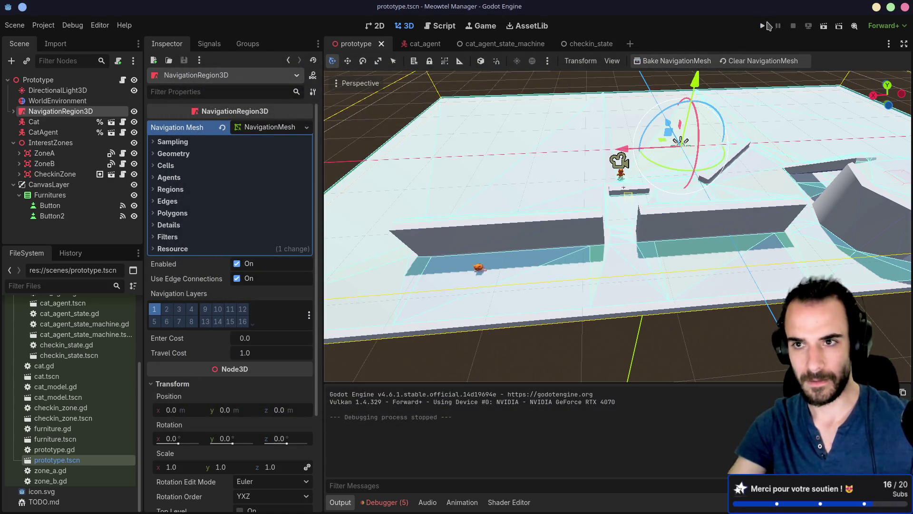
pyautogui.click(763, 26)
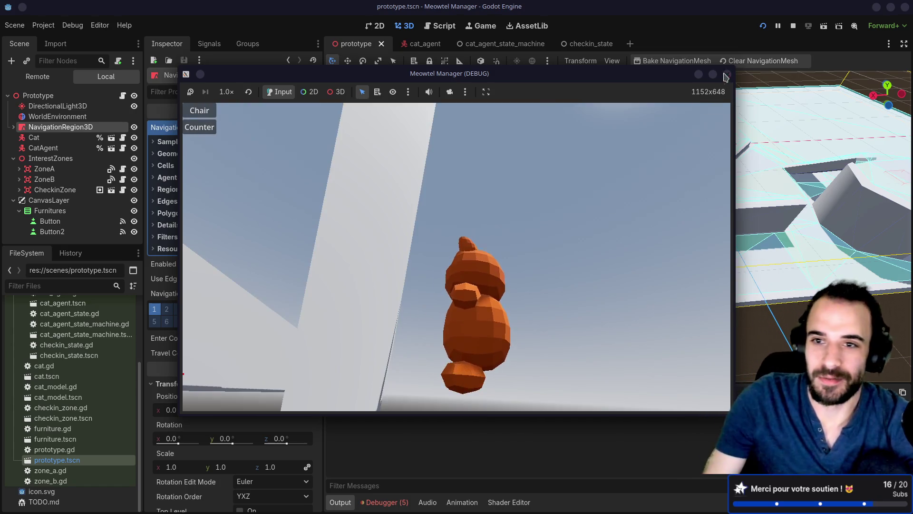
# Stop the running game and select the CheckinZone's CollisionShape3D.
pyautogui.click(726, 76)
pyautogui.scroll(5, 630, 203)
pyautogui.scroll(-3, 626, 157)
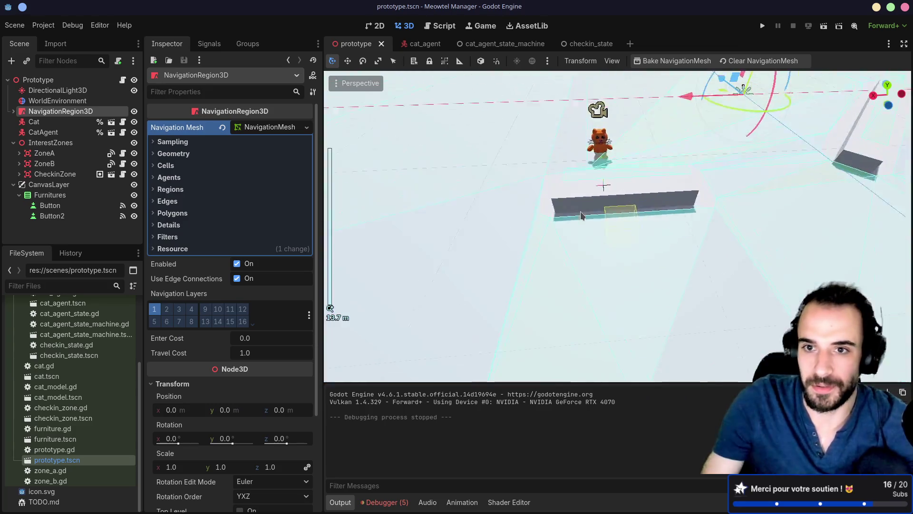
pyautogui.scroll(2, 602, 123)
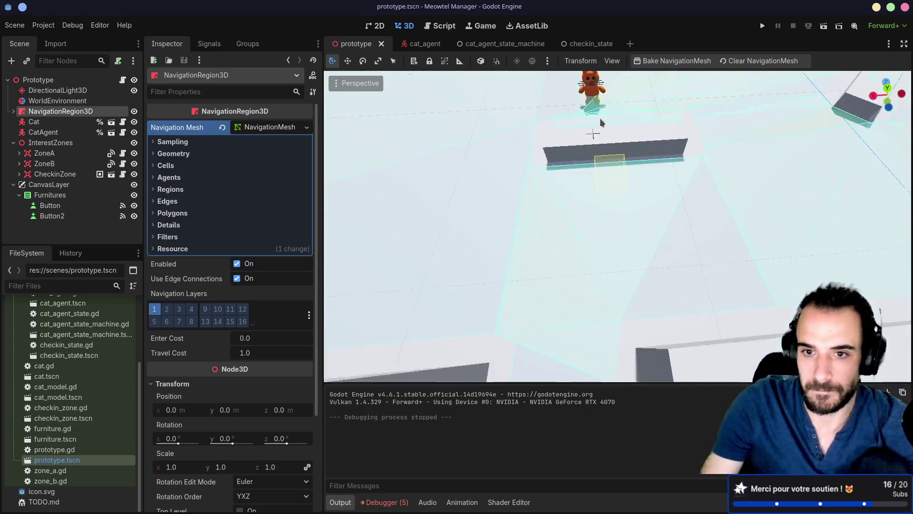
pyautogui.scroll(3, 601, 123)
pyautogui.scroll(-2, 598, 163)
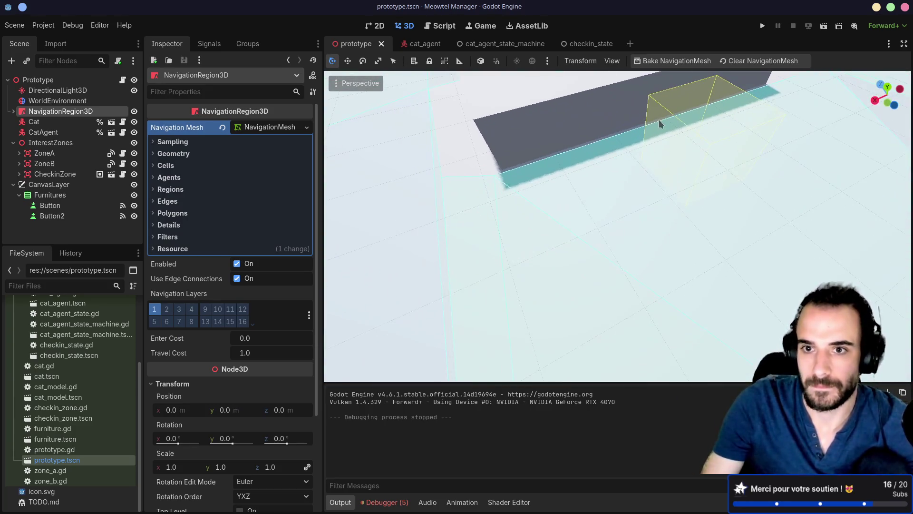
pyautogui.scroll(-2, 637, 176)
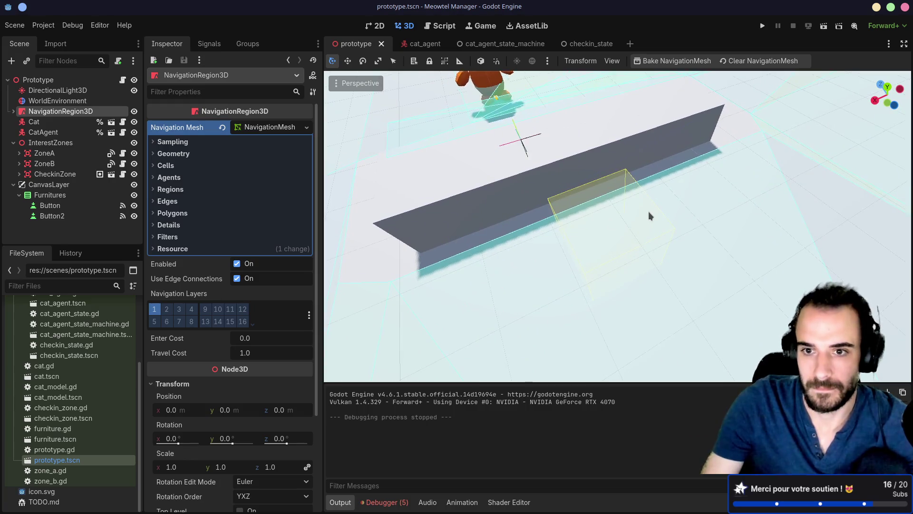
pyautogui.click(652, 214)
# Shift the check-in collision box about 0.37 along Z toward the wall and save the scene.
pyautogui.scroll(-3, 632, 215)
pyautogui.scroll(4, 593, 189)
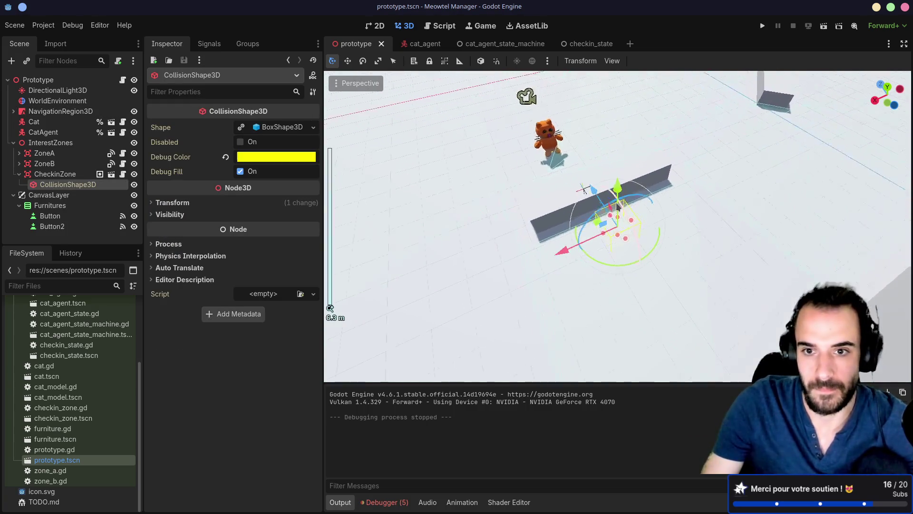
pyautogui.moveTo(593, 189); pyautogui.dragTo(596, 191)
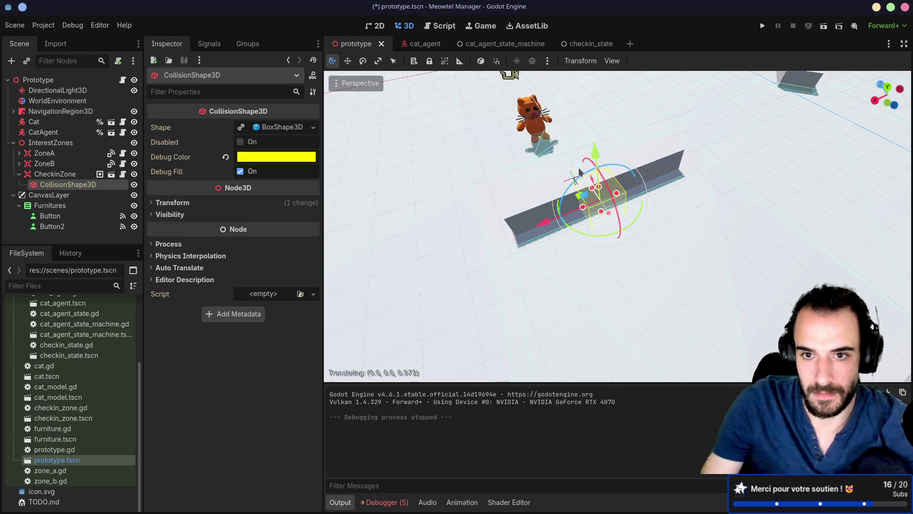
pyautogui.moveTo(662, 133); pyautogui.dragTo(596, 198)
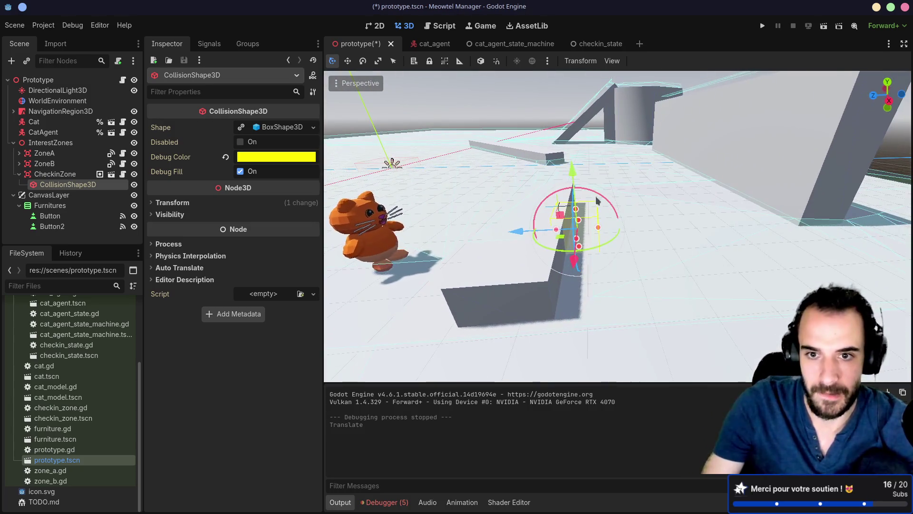
pyautogui.hotkey('ctrl', 's')
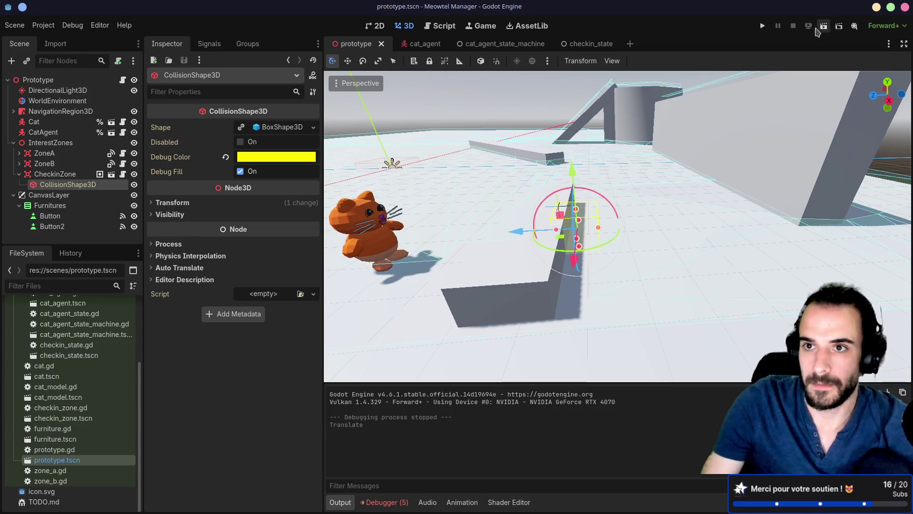
# Relaunch the game and walk the player cat forward, then right toward the agent cat.
pyautogui.click(763, 26)
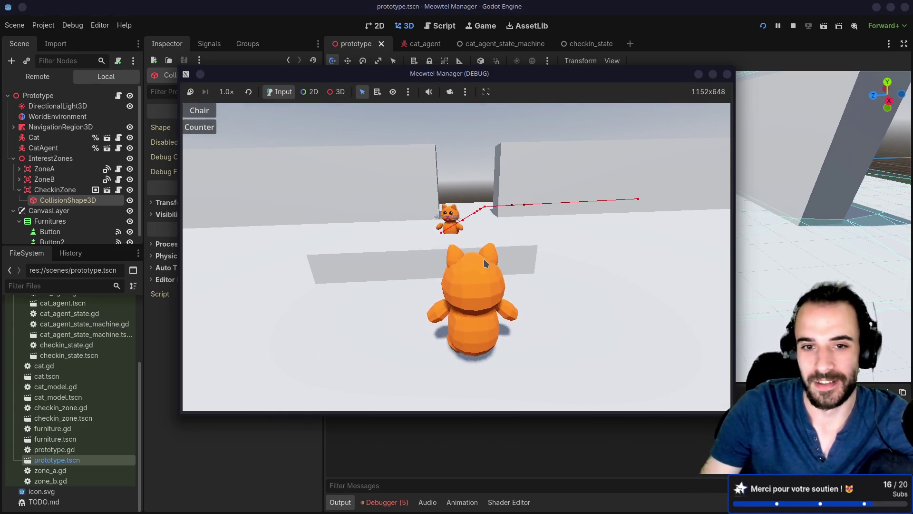
pyautogui.press('w')
pyautogui.press('w')
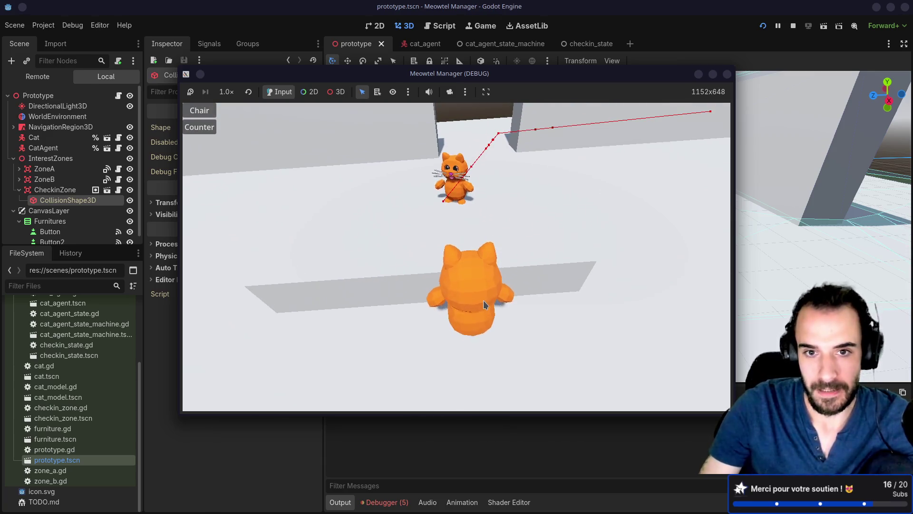
pyautogui.press('d')
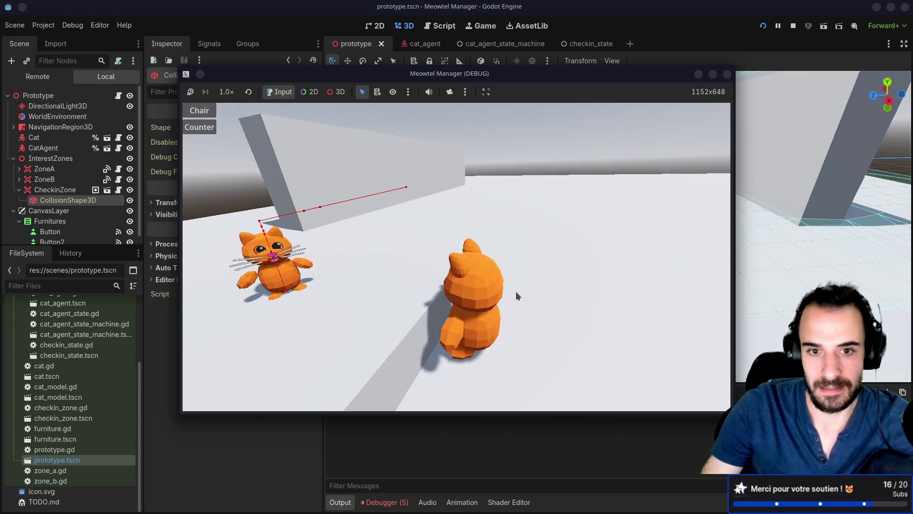
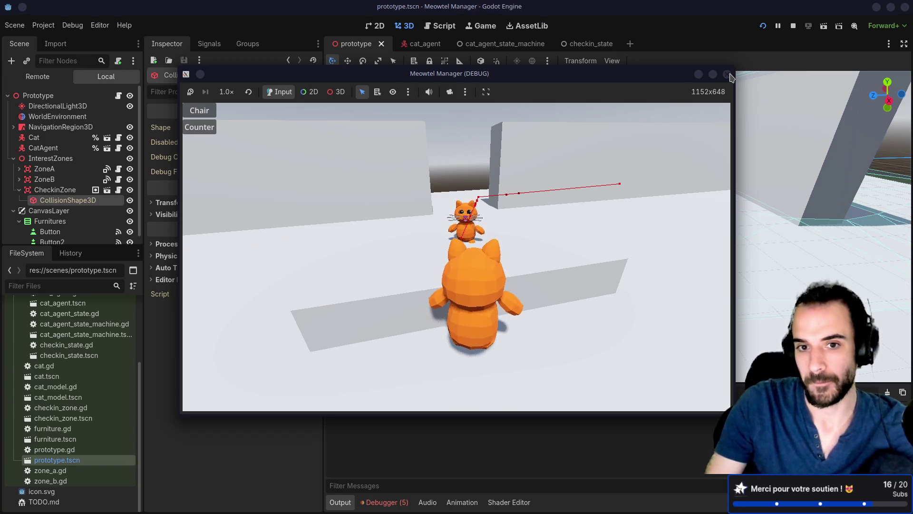
# Stop the running game and open the cat_model scene from FileSystem.
pyautogui.click(729, 75)
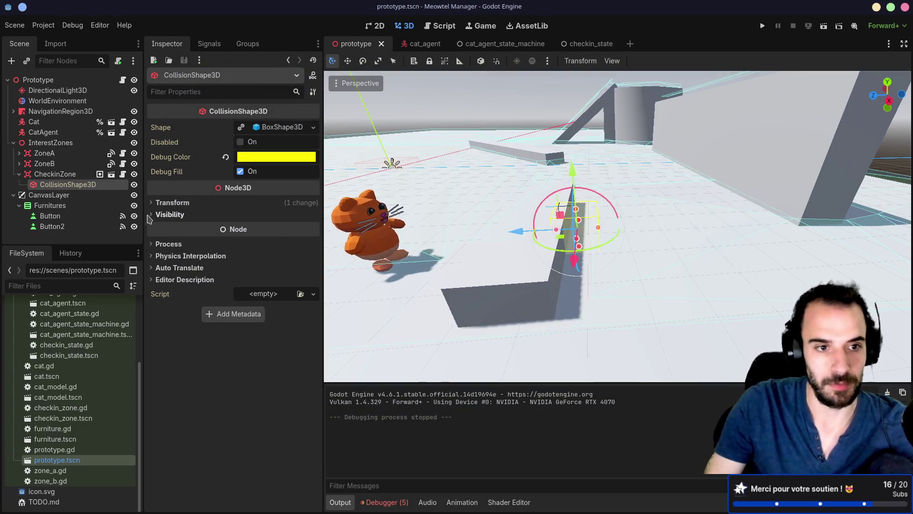
pyautogui.moveTo(142, 205); pyautogui.dragTo(186, 206)
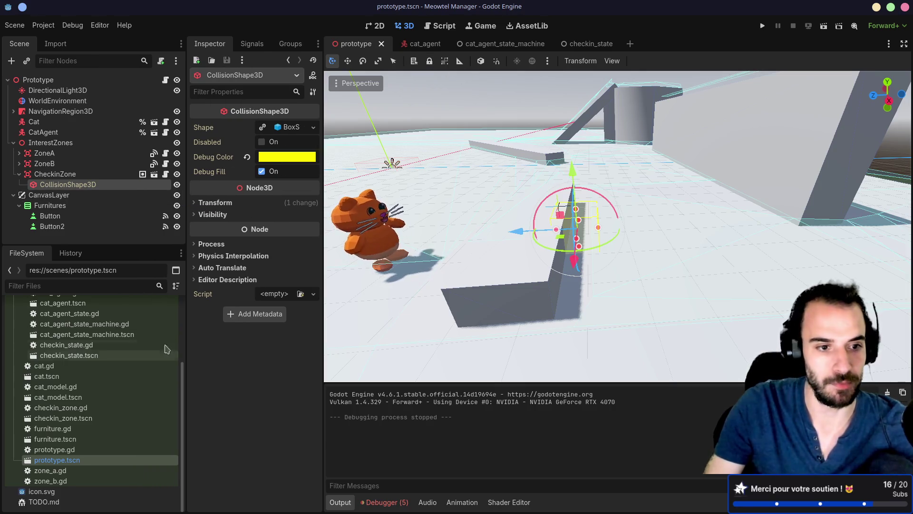
pyautogui.scroll(3, 62, 428)
pyautogui.doubleClick(60, 447)
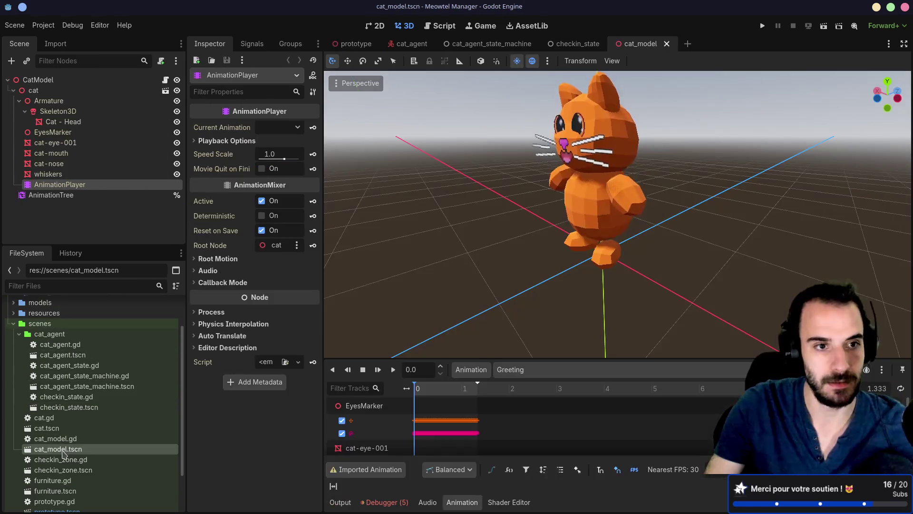
# Preview the cat's Greeting, IdleAction and WalkAction animations in the Animation panel.
pyautogui.click(480, 371)
pyautogui.click(476, 370)
pyautogui.click(393, 370)
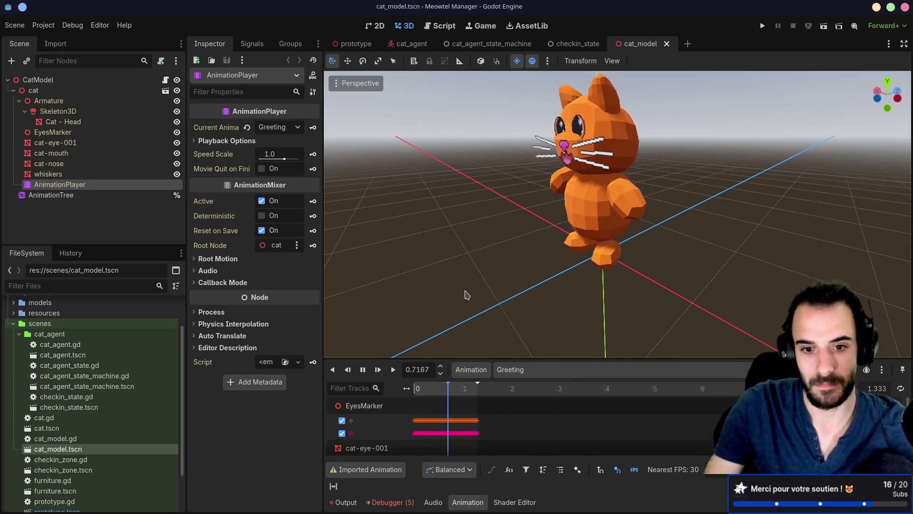
pyautogui.click(550, 372)
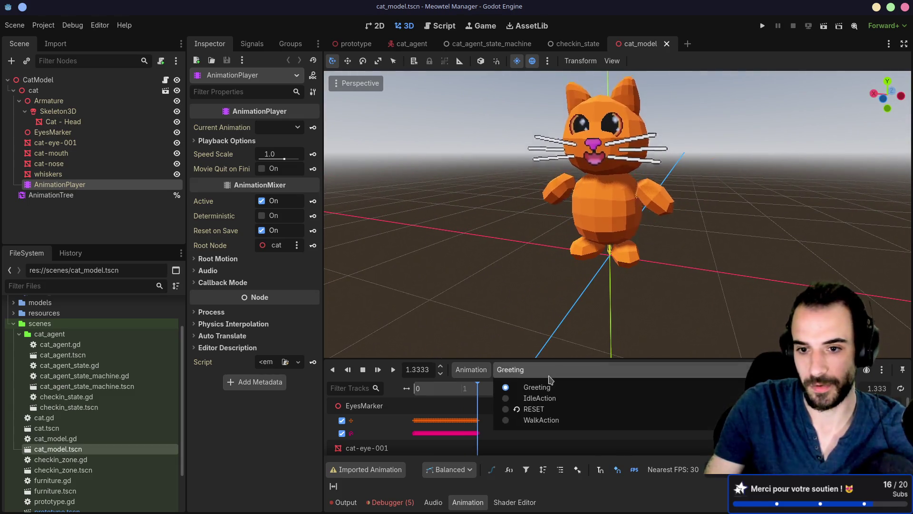
pyautogui.click(514, 398)
pyautogui.click(513, 370)
pyautogui.press('Escape')
pyautogui.press('Down')
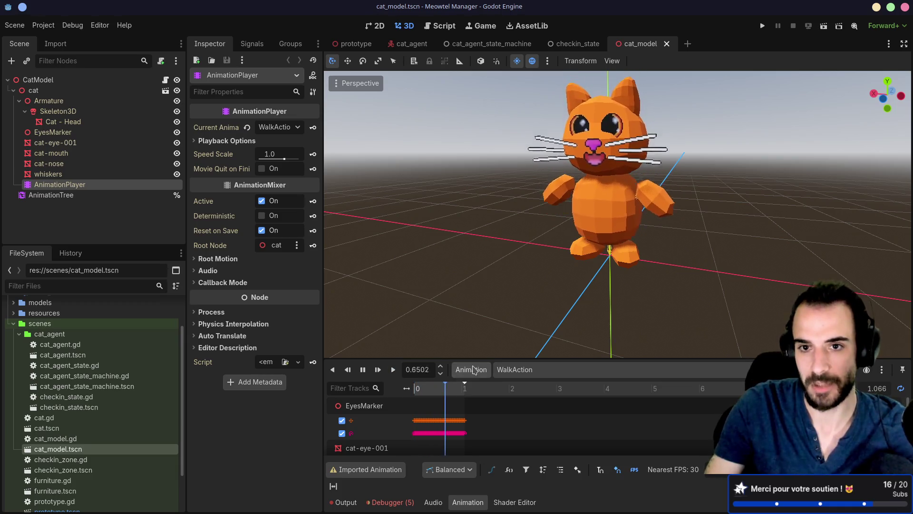
pyautogui.click(376, 370)
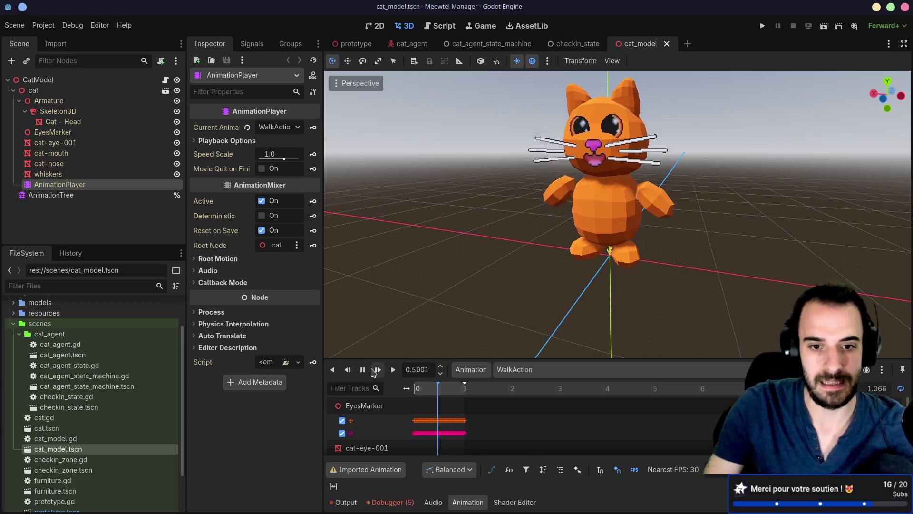
pyautogui.click(90, 200)
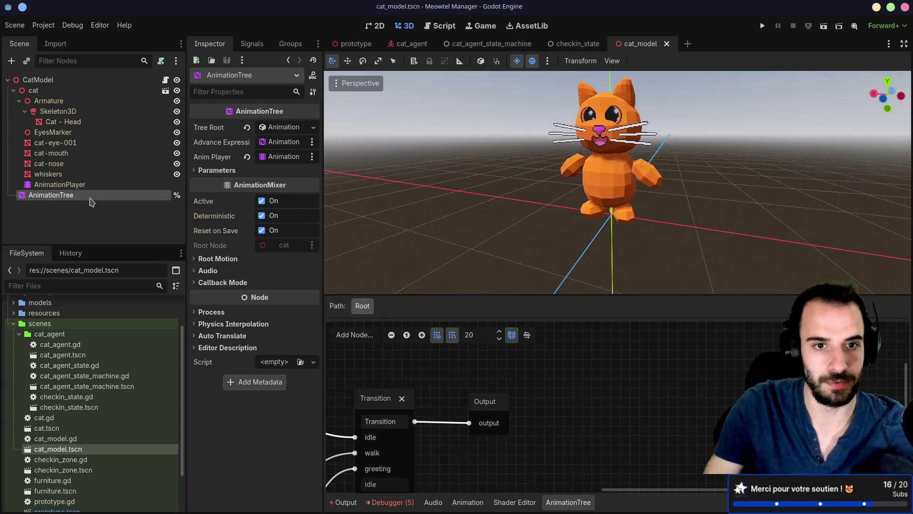
# In the AnimationTree parameters, set Transition Request to greeting, then back to idle.
pyautogui.click(196, 171)
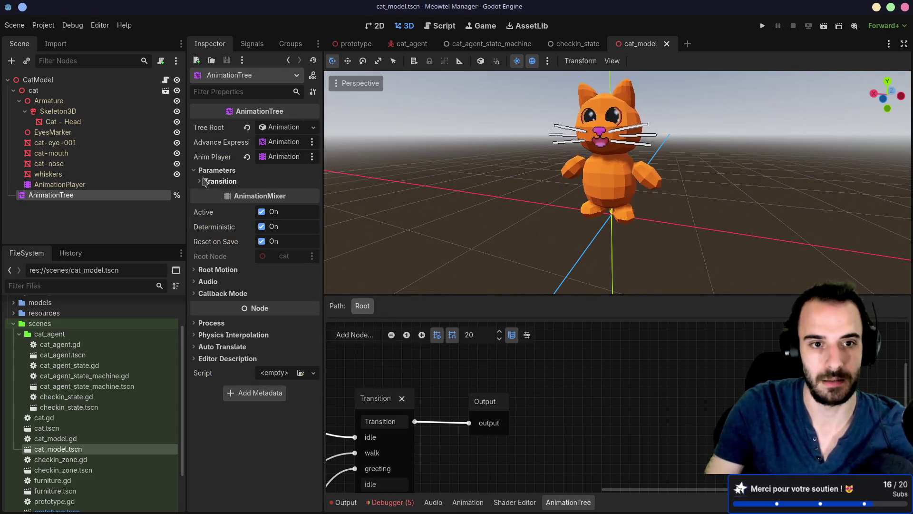
pyautogui.click(204, 182)
pyautogui.click(293, 210)
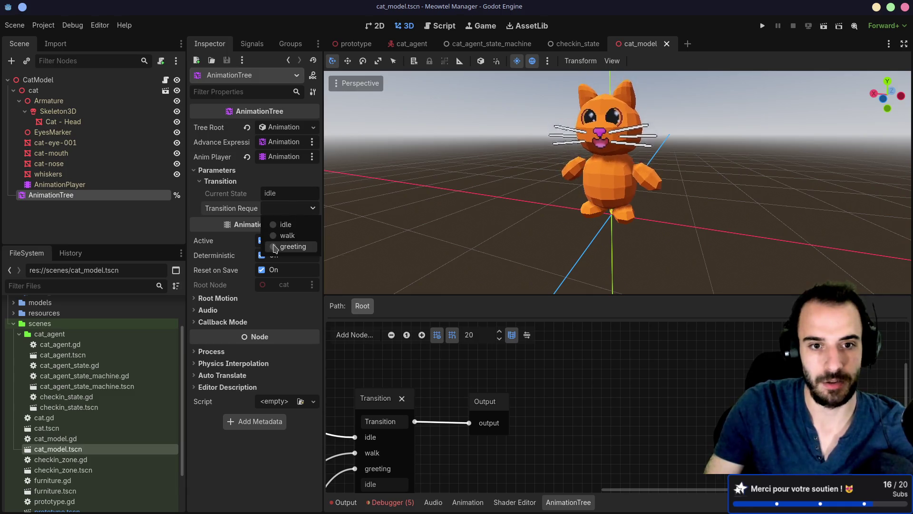
pyautogui.click(275, 248)
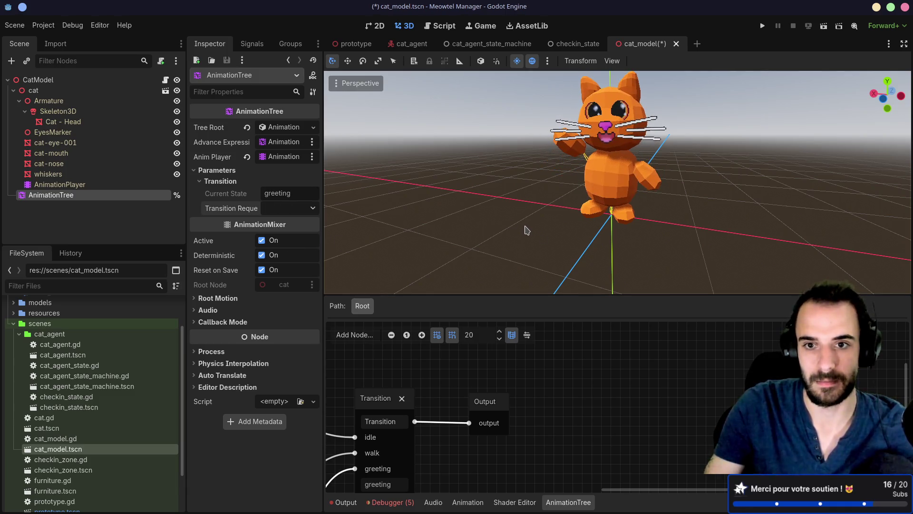
pyautogui.click(310, 210)
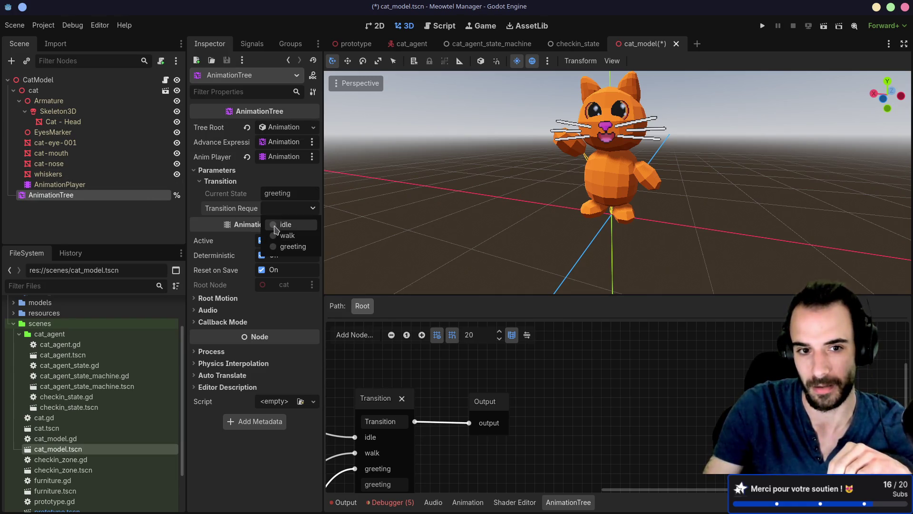
pyautogui.click(276, 228)
pyautogui.click(60, 184)
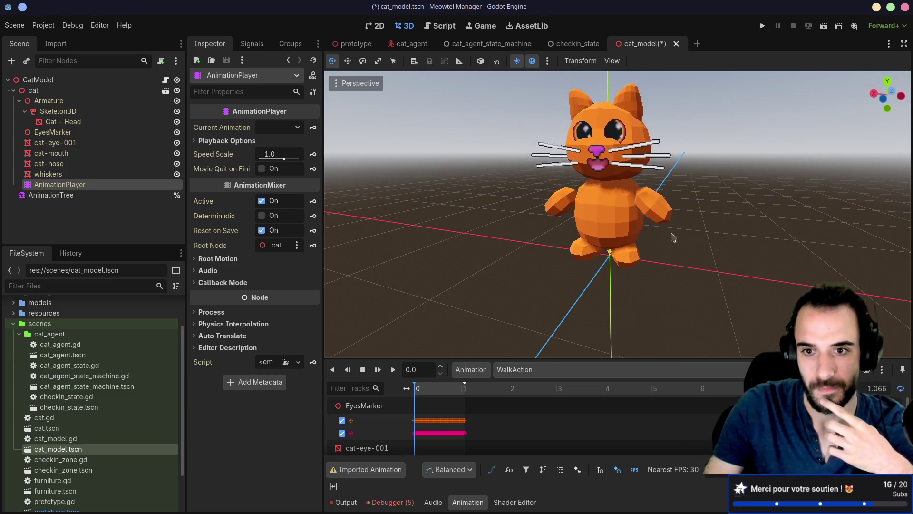
# Save the cat_model scene with Ctrl+S and go back to the prototype level scene.
pyautogui.click(518, 249)
pyautogui.moveTo(474, 227)
pyautogui.mouseDown()
pyautogui.moveTo(754, 220)
pyautogui.moveTo(587, 218)
pyautogui.moveTo(552, 187)
pyautogui.mouseUp()
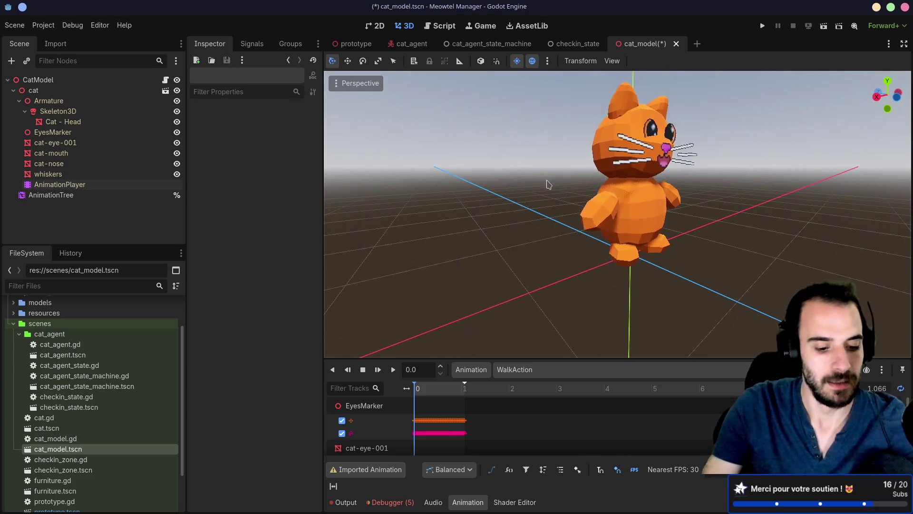
pyautogui.hotkey('ctrl', 's')
pyautogui.click(354, 43)
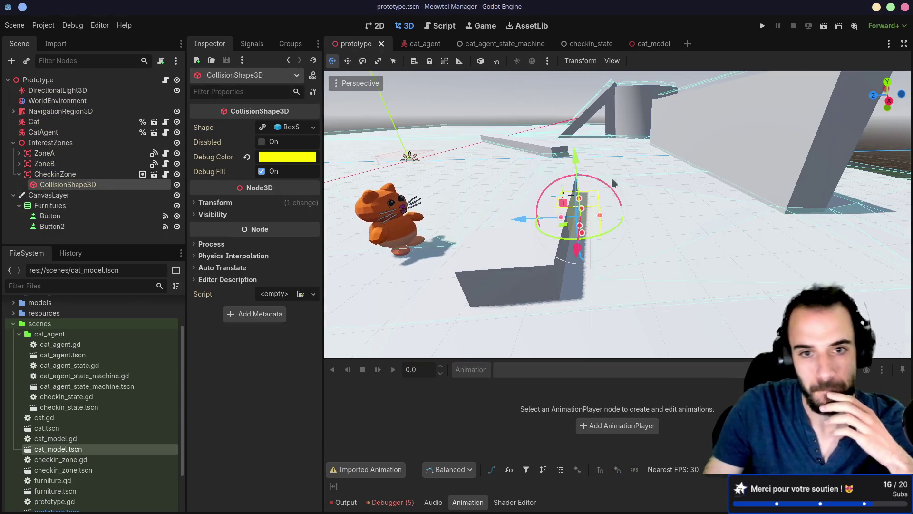
pyautogui.moveTo(582, 166); pyautogui.dragTo(607, 169)
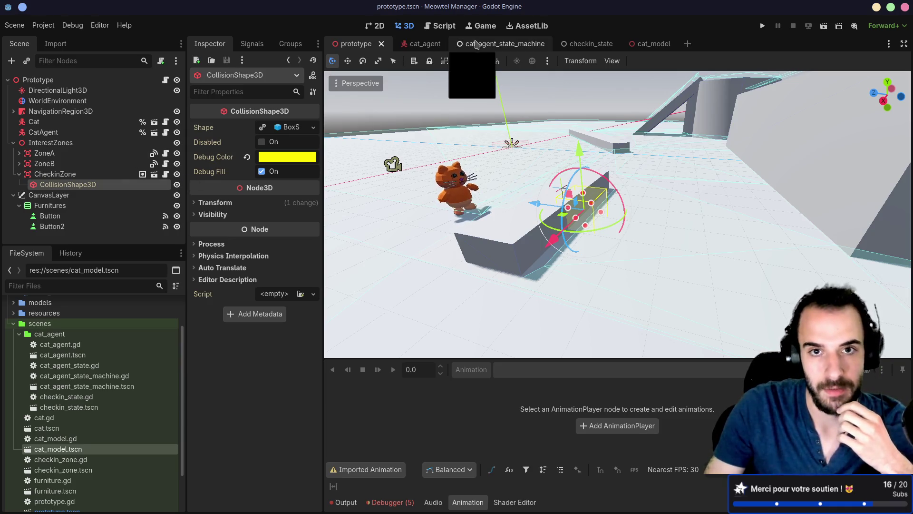
pyautogui.click(633, 45)
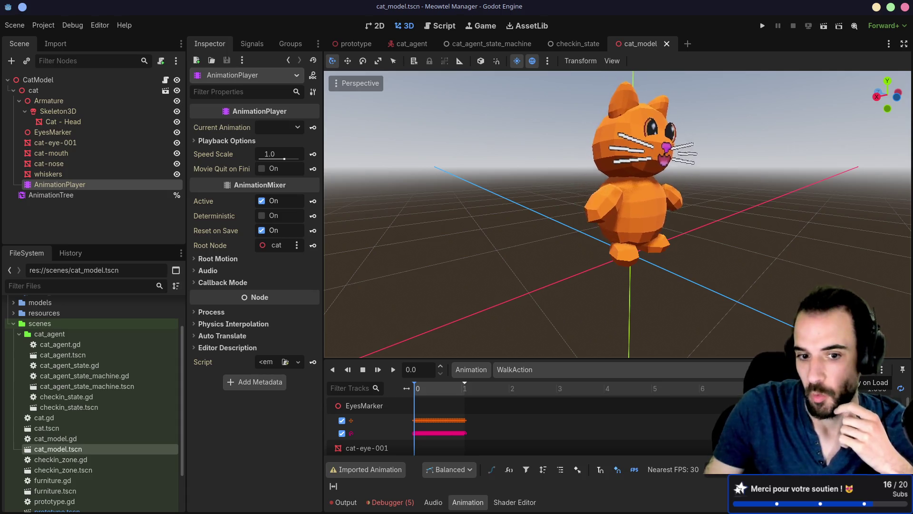
pyautogui.click(370, 48)
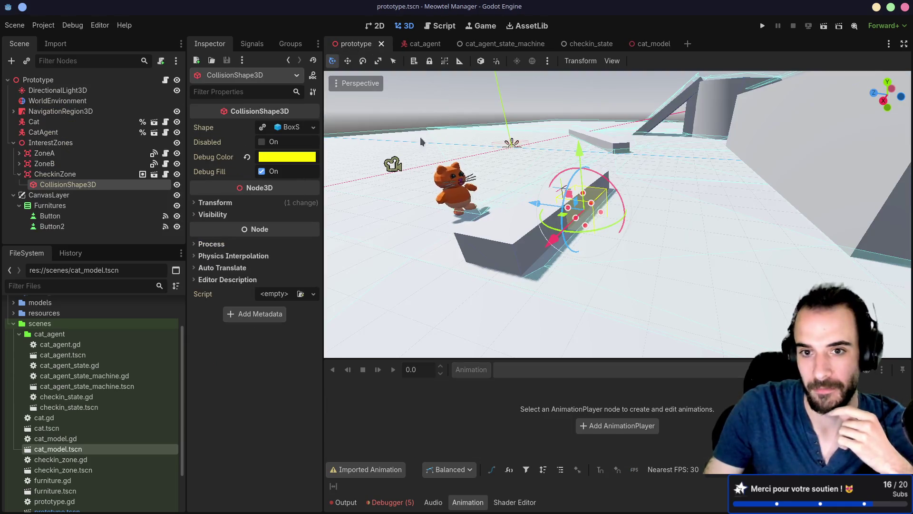
# Select ZoneB and frame it in the 3D view, then switch to the cat_agent scene.
pyautogui.moveTo(526, 158)
pyautogui.mouseDown()
pyautogui.moveTo(562, 164)
pyautogui.moveTo(509, 159)
pyautogui.moveTo(540, 149)
pyautogui.moveTo(588, 157)
pyautogui.moveTo(536, 153)
pyautogui.moveTo(507, 163)
pyautogui.moveTo(659, 212)
pyautogui.moveTo(546, 141)
pyautogui.mouseUp()
pyautogui.scroll(-3, 519, 176)
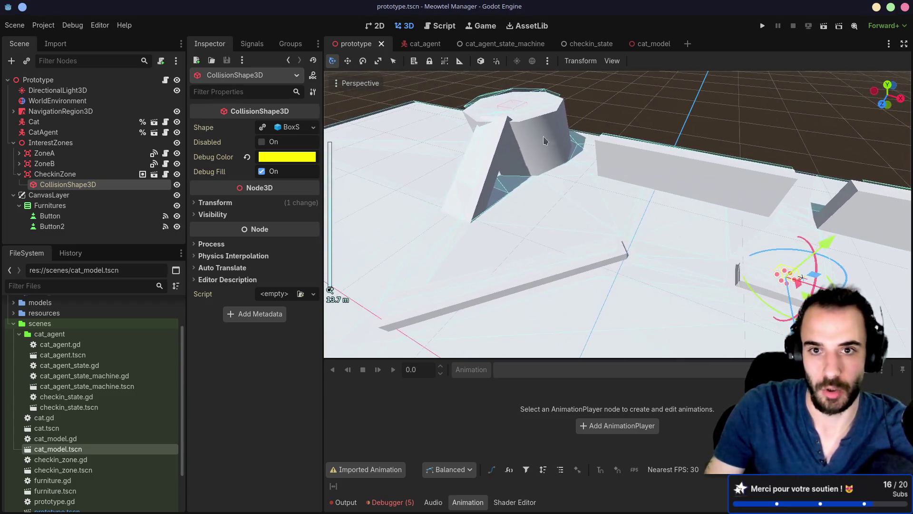
pyautogui.click(510, 113)
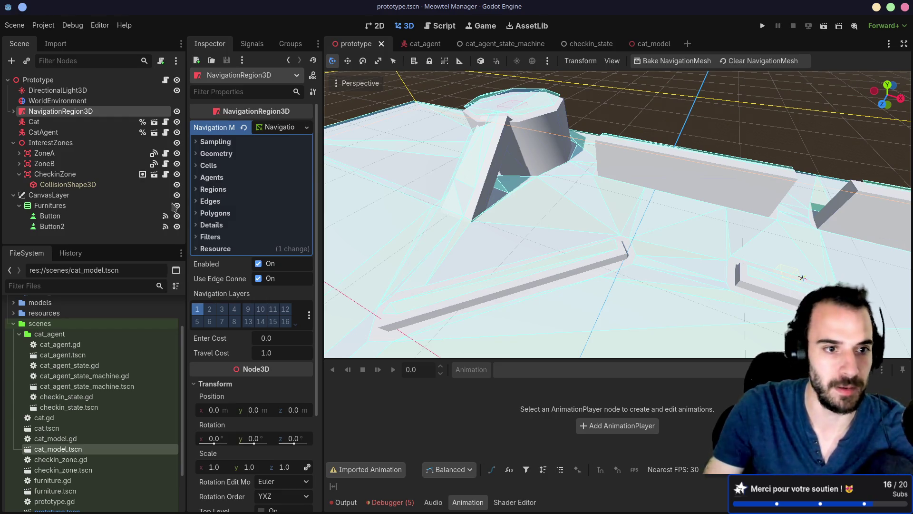
pyautogui.click(81, 164)
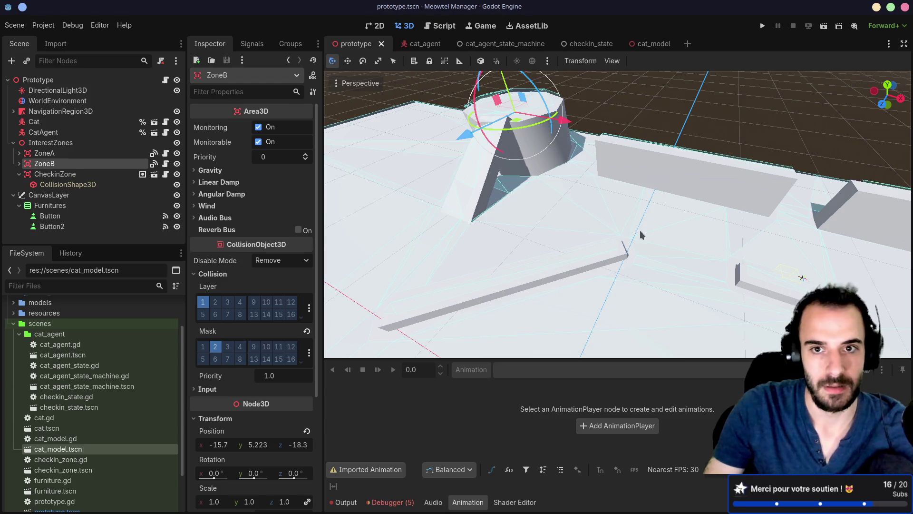
pyautogui.press('f')
pyautogui.scroll(3, 628, 219)
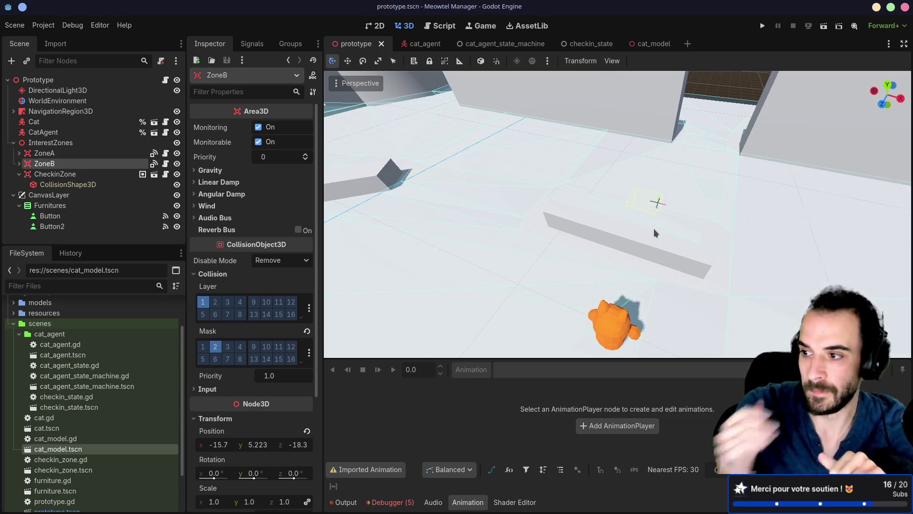
pyautogui.moveTo(707, 217); pyautogui.dragTo(680, 209)
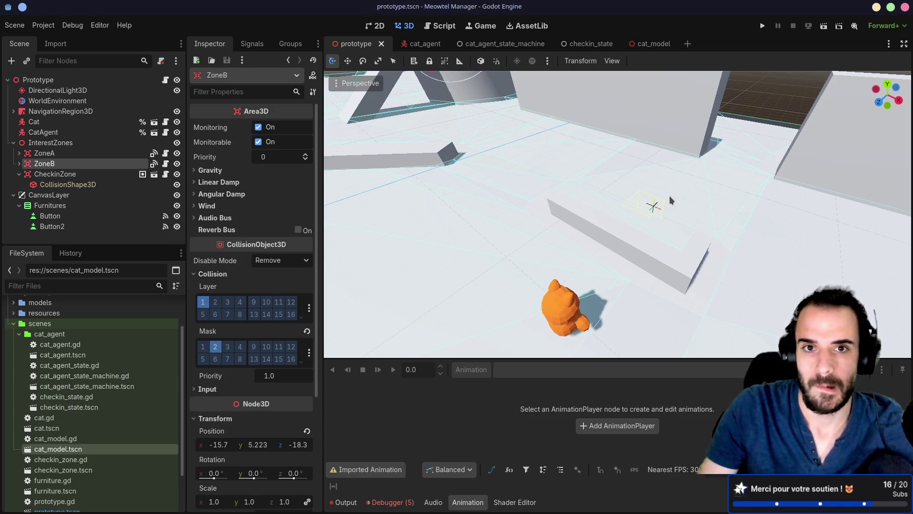
pyautogui.moveTo(437, 47)
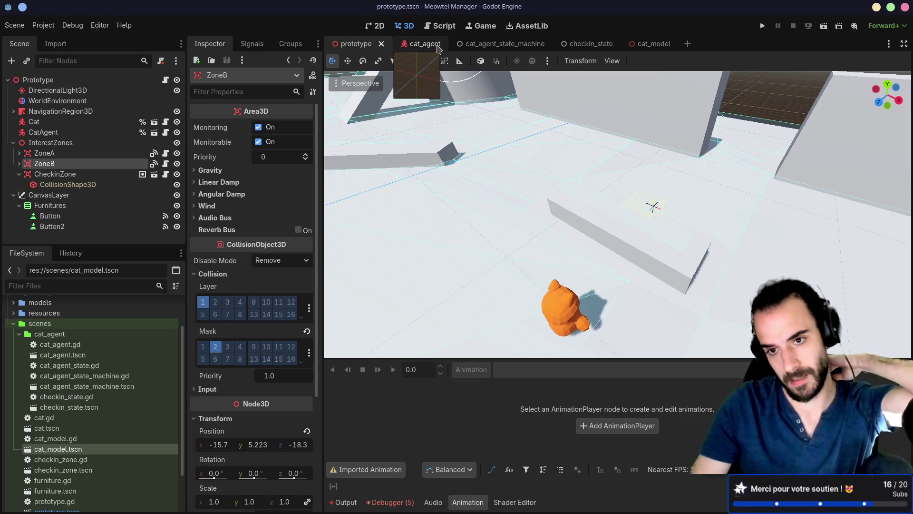
pyautogui.click(437, 47)
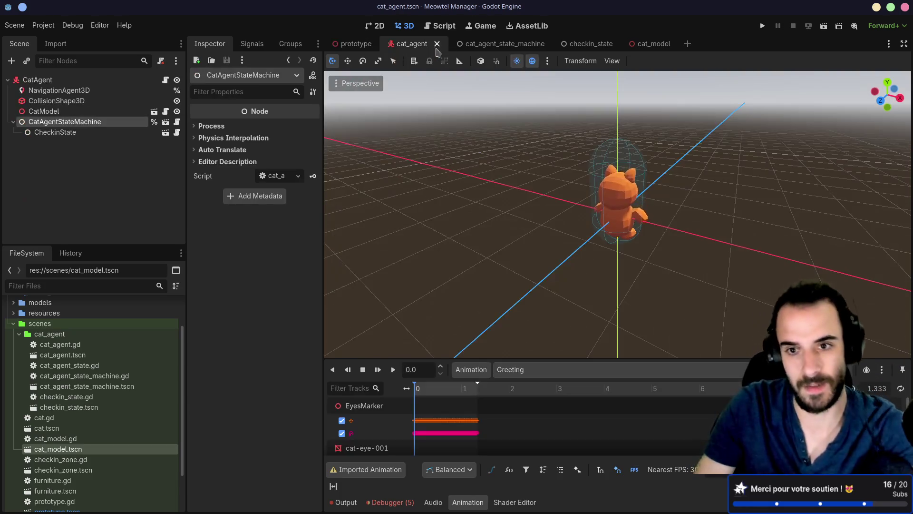
# Drag mds_interact_target_3d.tscn from addons/mds_lib/skills/interact onto the CatAgent node.
pyautogui.click(47, 80)
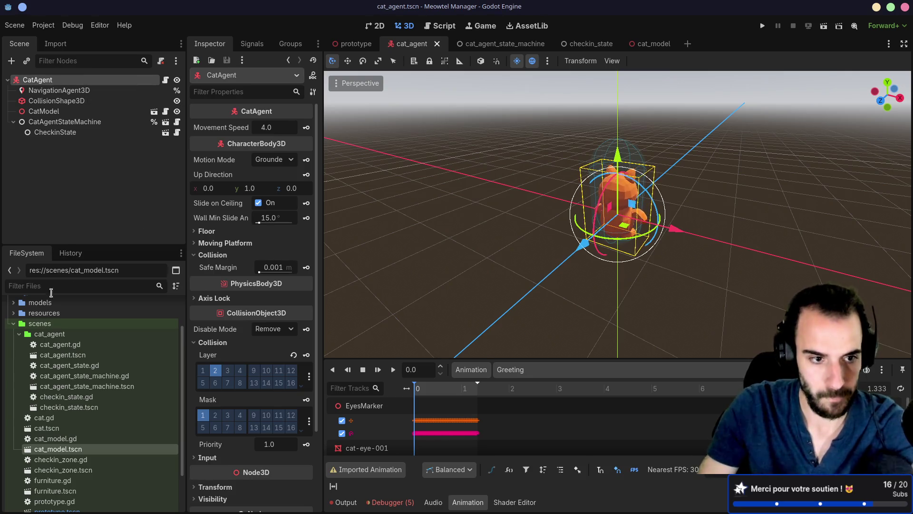
pyautogui.doubleClick(43, 324)
pyautogui.click(18, 337)
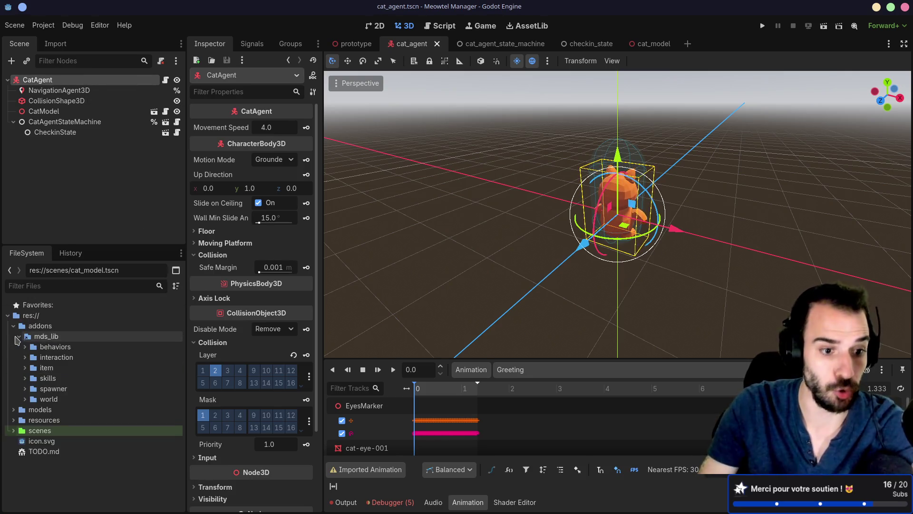
pyautogui.click(26, 357)
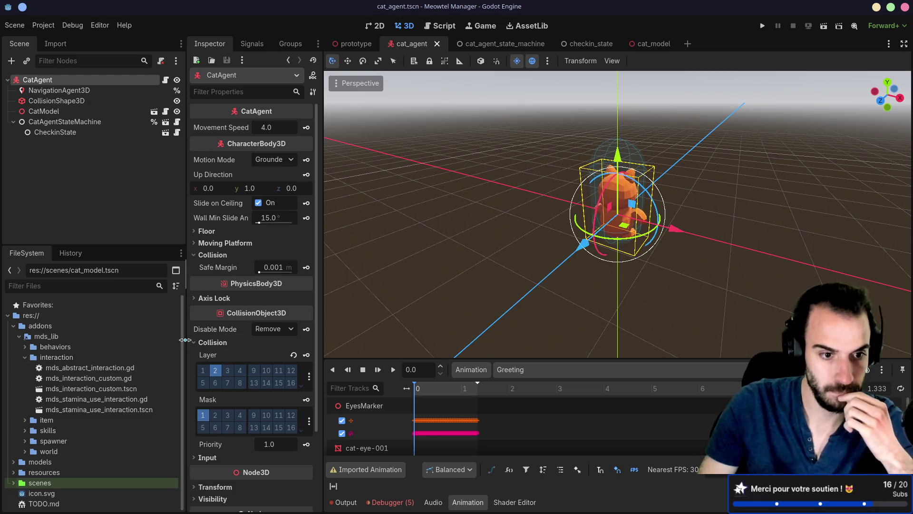
pyautogui.moveTo(185, 340); pyautogui.dragTo(199, 340)
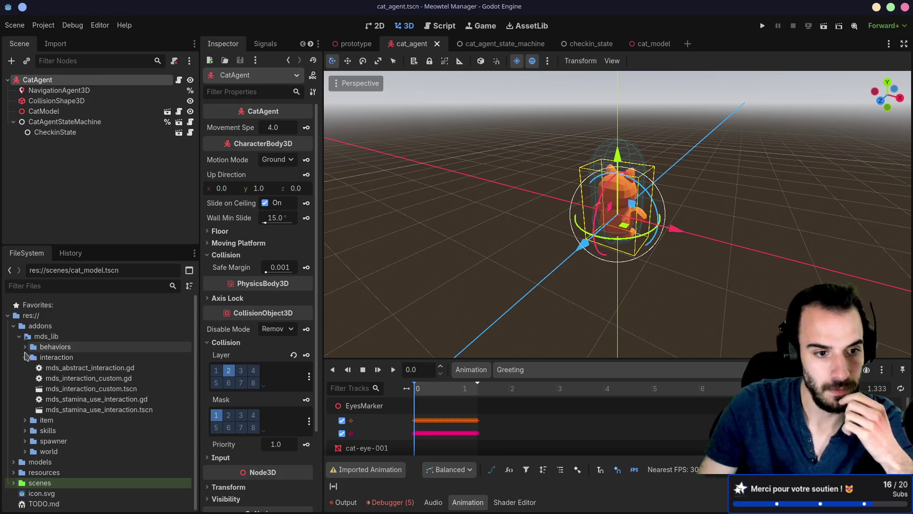
pyautogui.click(25, 429)
pyautogui.click(25, 429)
pyautogui.click(25, 430)
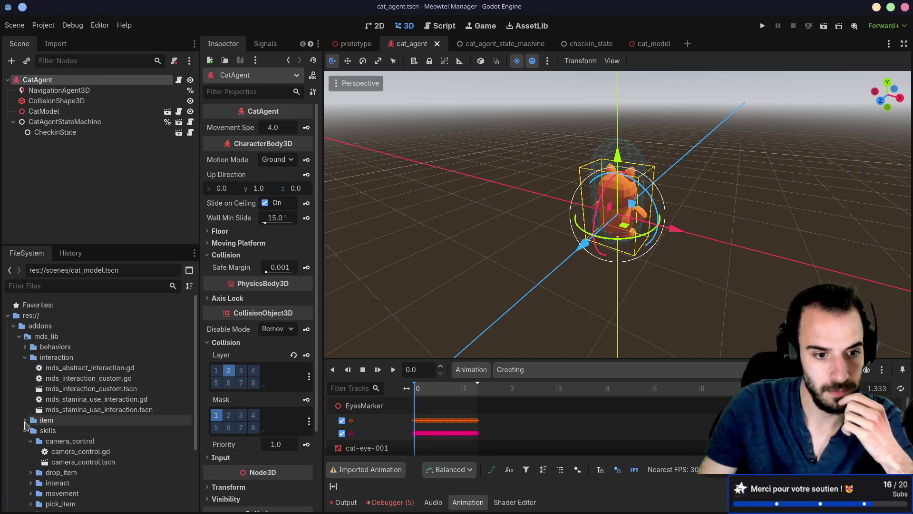
pyautogui.scroll(-3, 26, 425)
pyautogui.click(31, 405)
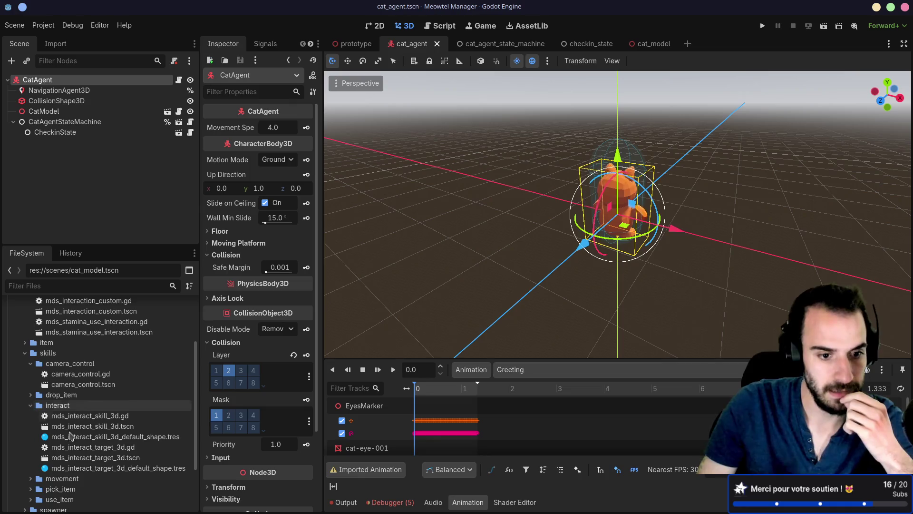
pyautogui.moveTo(95, 458)
pyautogui.mouseDown()
pyautogui.moveTo(129, 82)
pyautogui.moveTo(82, 80)
pyautogui.mouseUp()
pyautogui.moveTo(636, 228)
pyautogui.mouseDown()
pyautogui.moveTo(547, 231)
pyautogui.moveTo(685, 230)
pyautogui.moveTo(674, 231)
pyautogui.mouseUp()
# Drop mds_interaction_custom.tscn from addons/mds_lib/interaction onto the MdsInteractTarget3D node.
pyautogui.rightClick(137, 145)
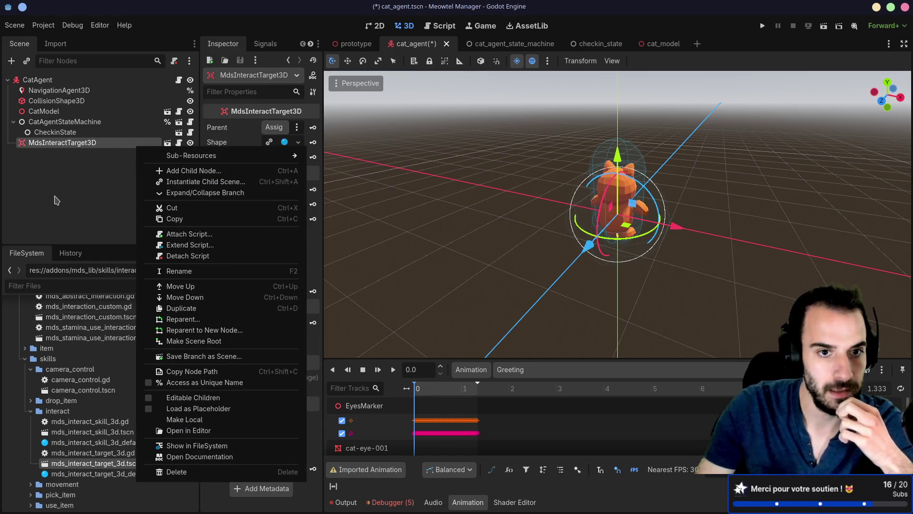
pyautogui.click(110, 192)
pyautogui.moveTo(324, 152); pyautogui.dragTo(430, 152)
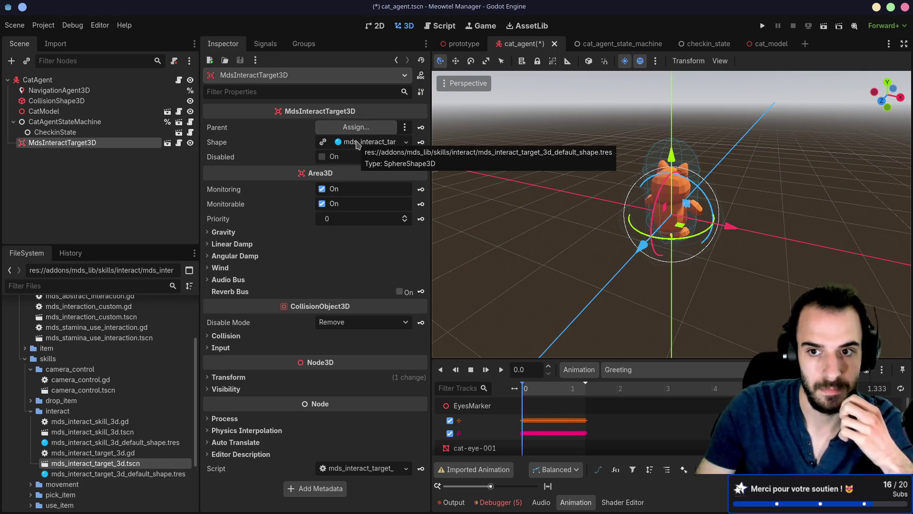
pyautogui.moveTo(731, 229); pyautogui.dragTo(730, 231)
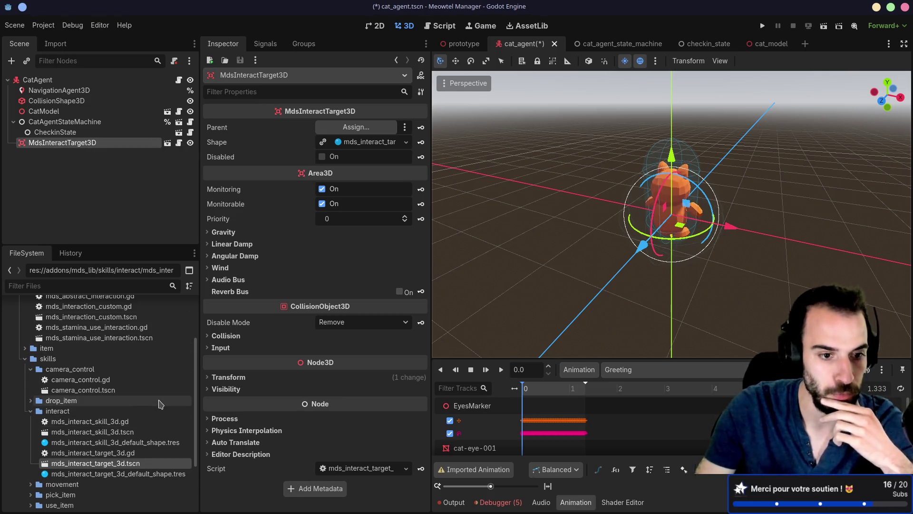
pyautogui.scroll(5, 160, 405)
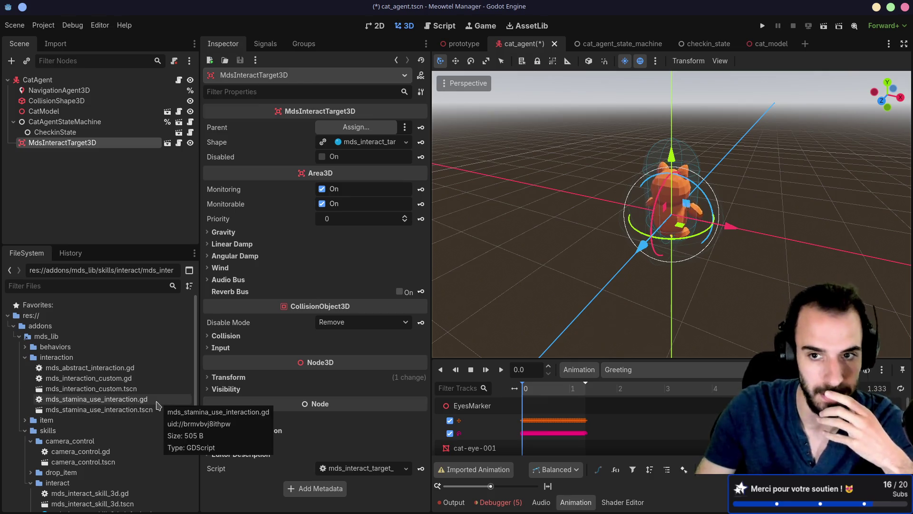
pyautogui.click(95, 388)
pyautogui.moveTo(110, 390)
pyautogui.mouseDown()
pyautogui.moveTo(131, 390)
pyautogui.moveTo(101, 144)
pyautogui.mouseUp()
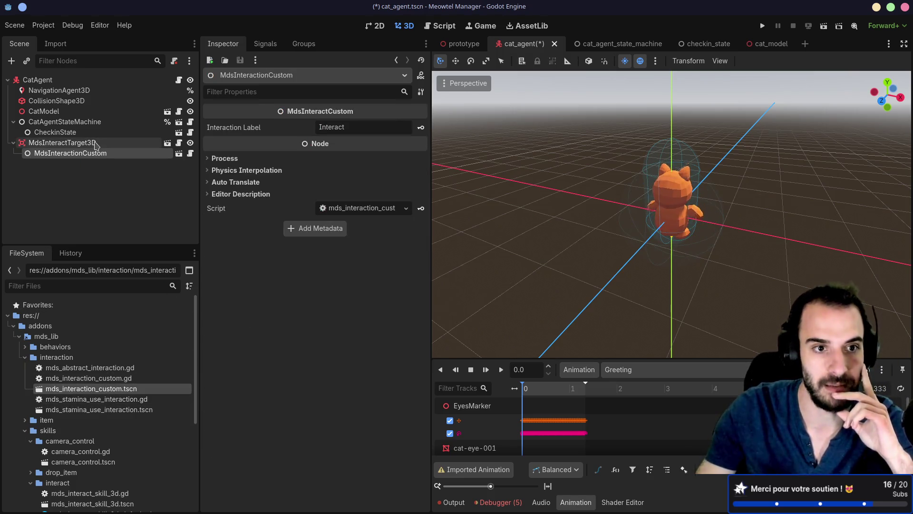
# Connect MdsInteractionCustom's interacting(actor: Node) signal to a handler on the CheckinState node.
pyautogui.click(265, 43)
pyautogui.click(264, 92)
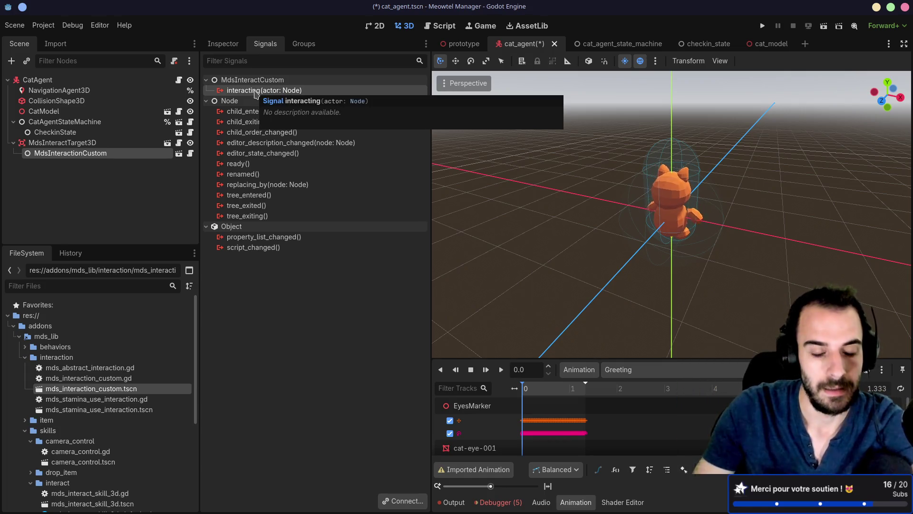
pyautogui.doubleClick(257, 92)
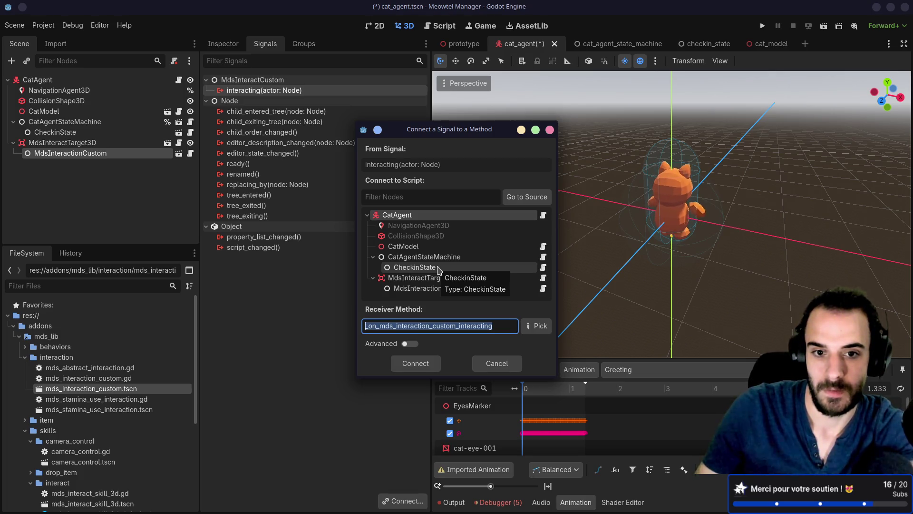
pyautogui.doubleClick(438, 268)
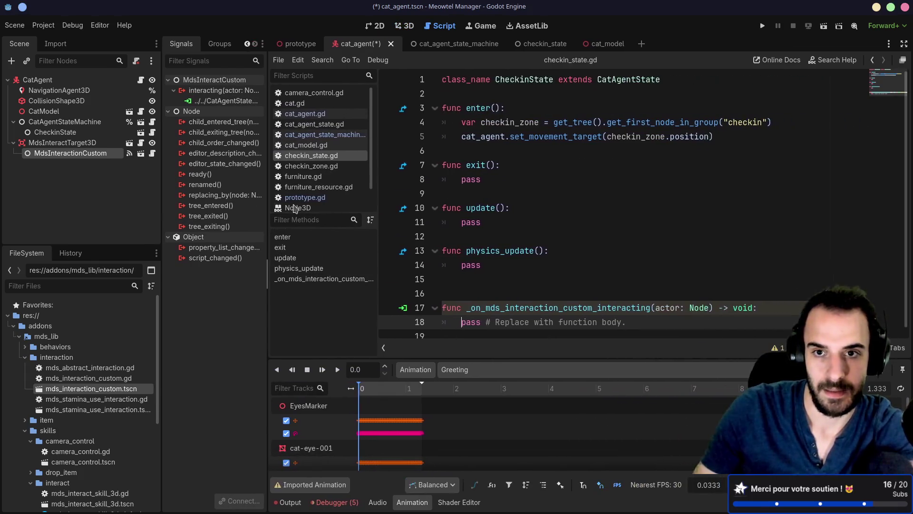
# Add 'var is_current_state: bool = false' to the CatAgentState class and save.
pyautogui.click(621, 80)
pyautogui.keyDown('ctrl'); pyautogui.click(623, 80); pyautogui.keyUp('ctrl')
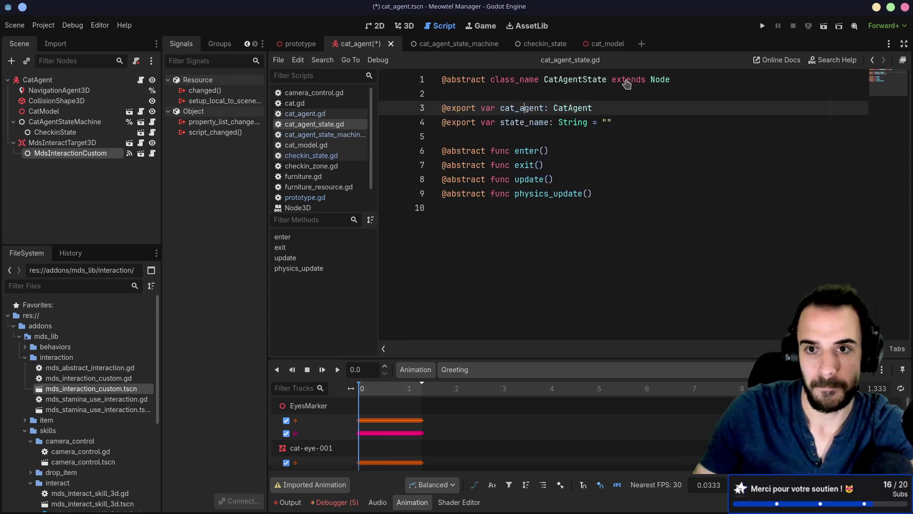
pyautogui.click(496, 123)
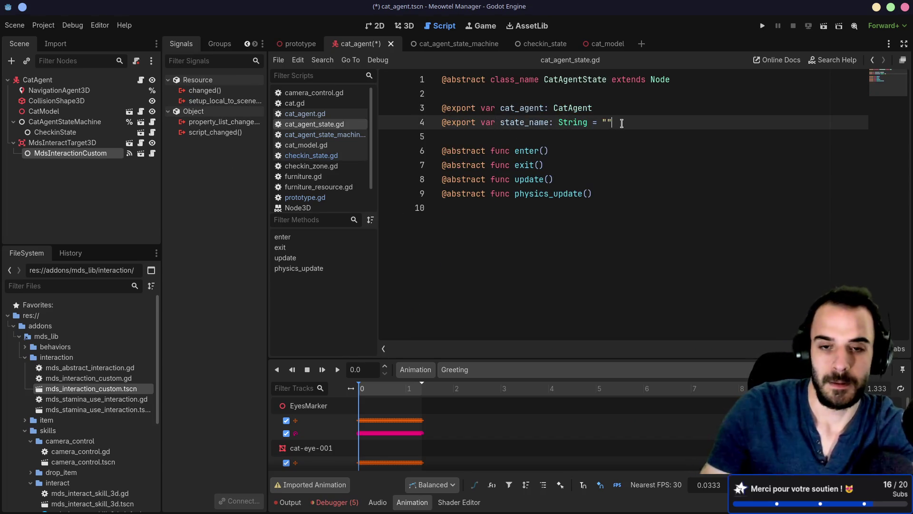
pyautogui.press('Return')
pyautogui.press('Return')
pyautogui.write('var is_cu')
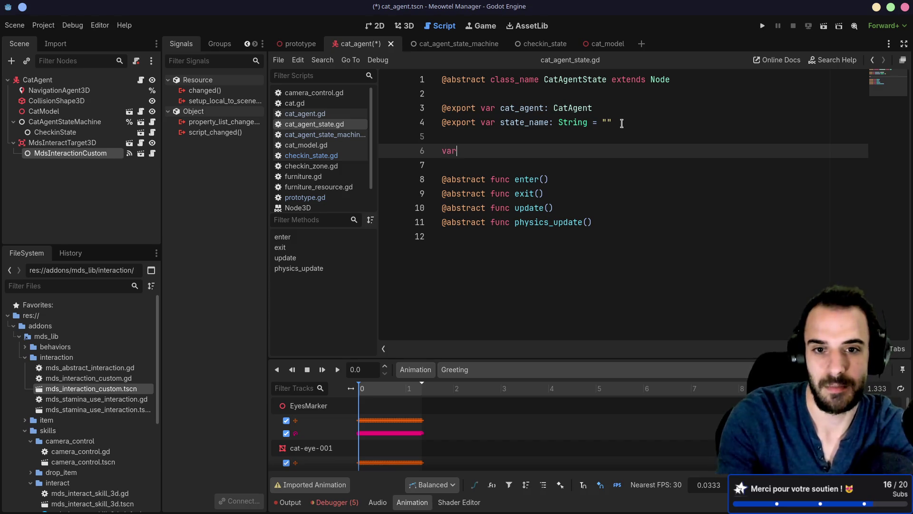
pyautogui.write('rrent_state: ')
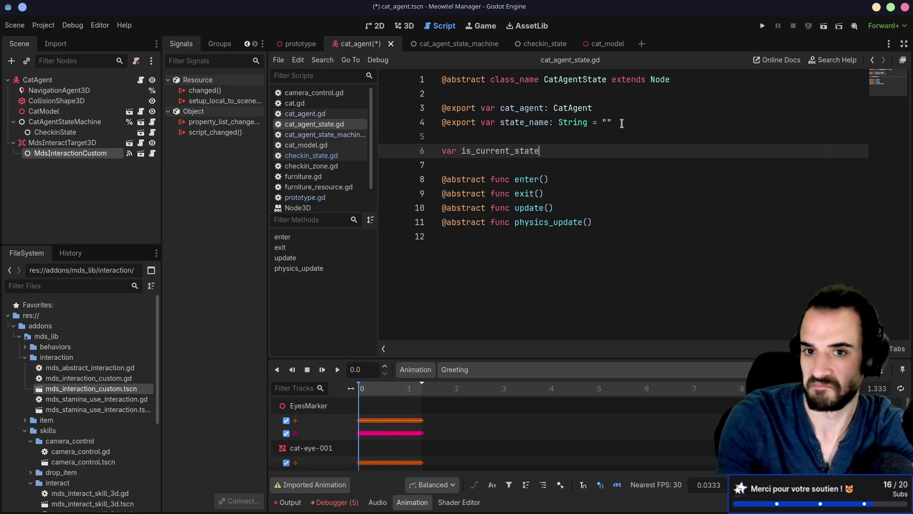
pyautogui.write('bool')
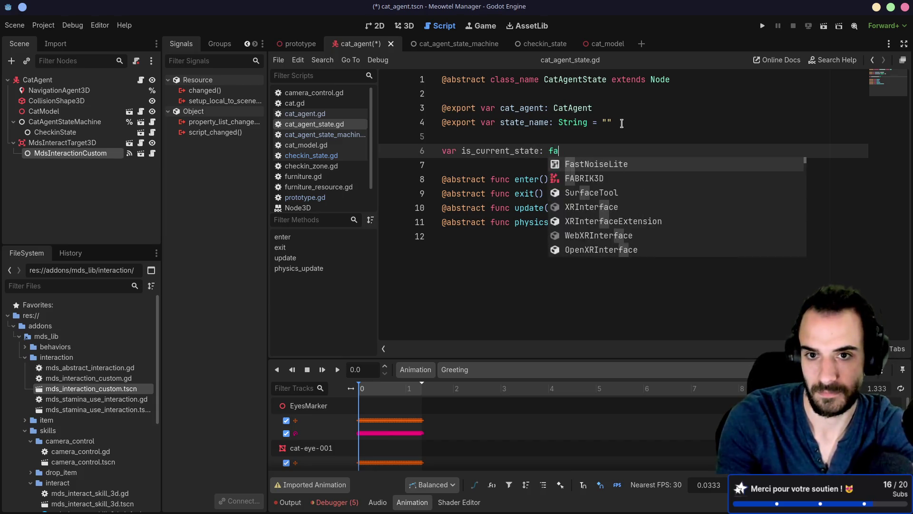
pyautogui.write(' = false')
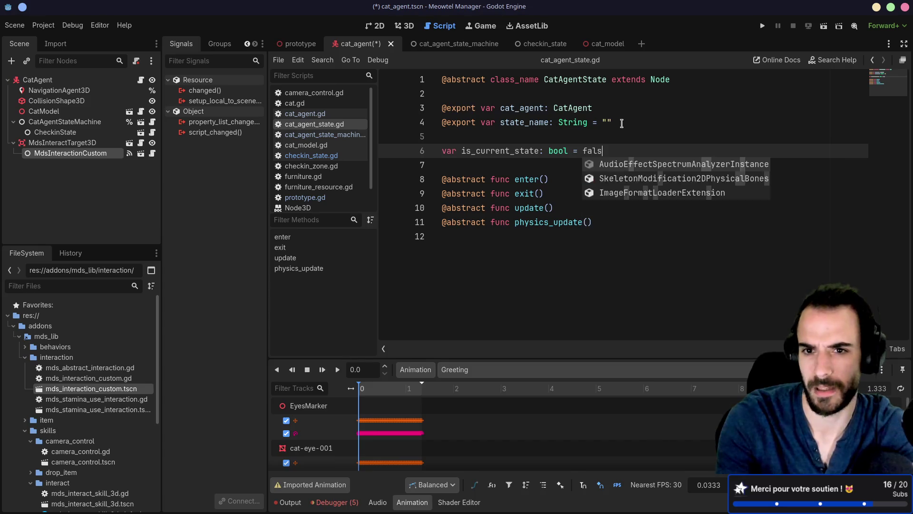
pyautogui.hotkey('ctrl', 's')
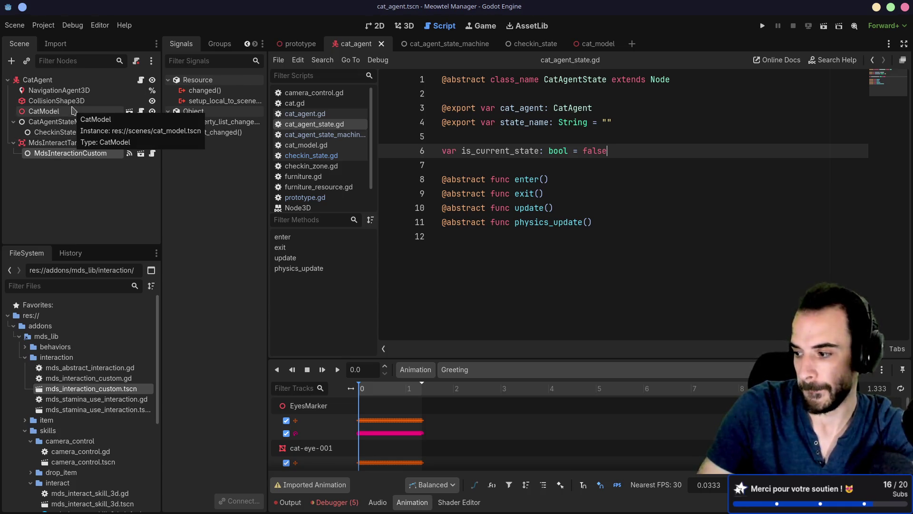
# Save the cat_agent scene and open the MdsInteractionCustom node's script.
pyautogui.click(52, 82)
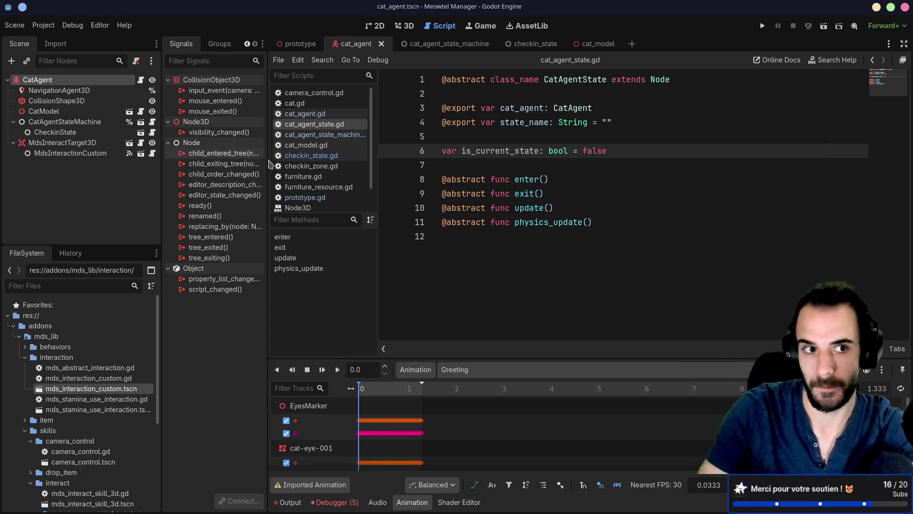
pyautogui.click(579, 178)
pyautogui.click(539, 151)
pyautogui.click(519, 193)
pyautogui.click(527, 208)
pyautogui.click(523, 150)
pyautogui.click(518, 194)
pyautogui.hotkey('ctrl', 's')
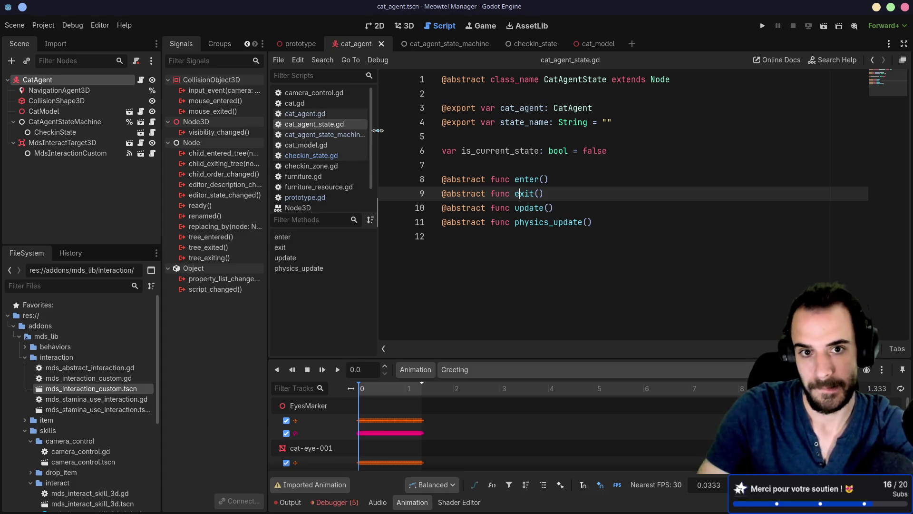
pyautogui.moveTo(377, 137); pyautogui.dragTo(394, 135)
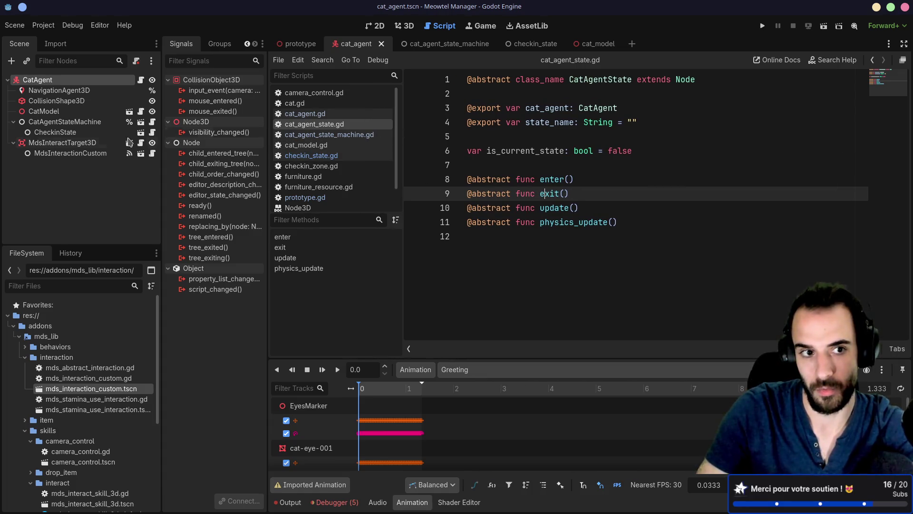
pyautogui.click(105, 153)
pyautogui.click(152, 153)
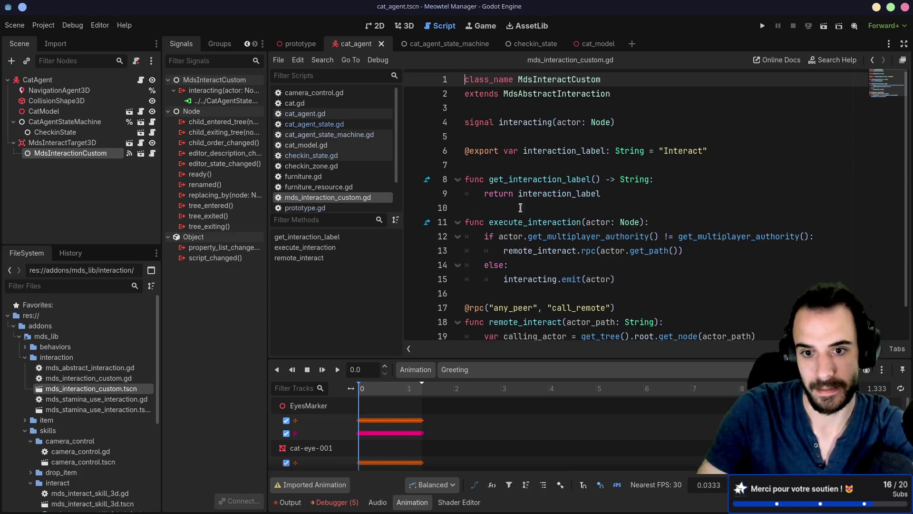
# Open CheckinState's script and remove the extra blank line above the interacting handler.
pyautogui.click(81, 134)
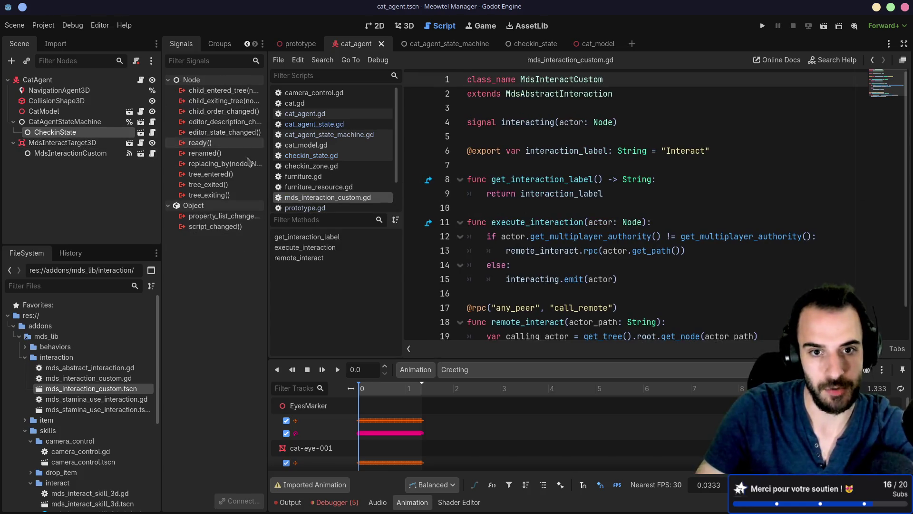
pyautogui.click(152, 132)
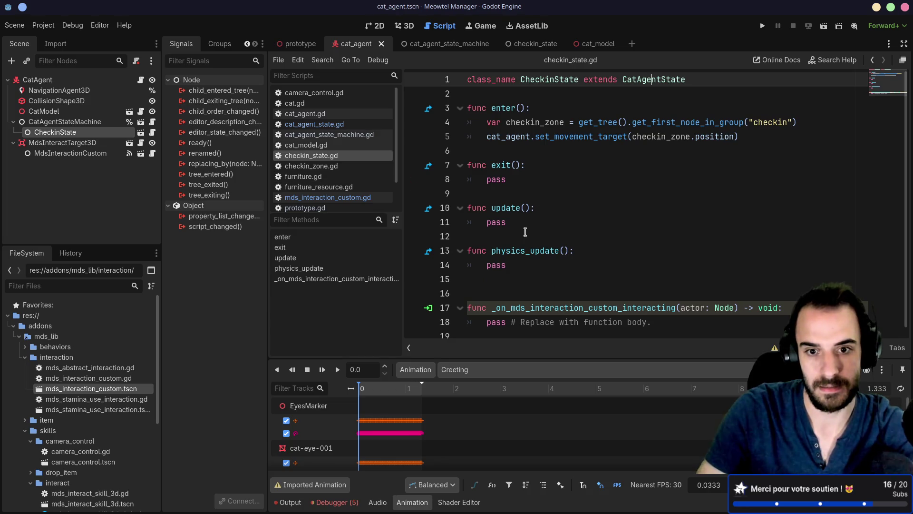
pyautogui.click(505, 277)
pyautogui.press('BackSpace')
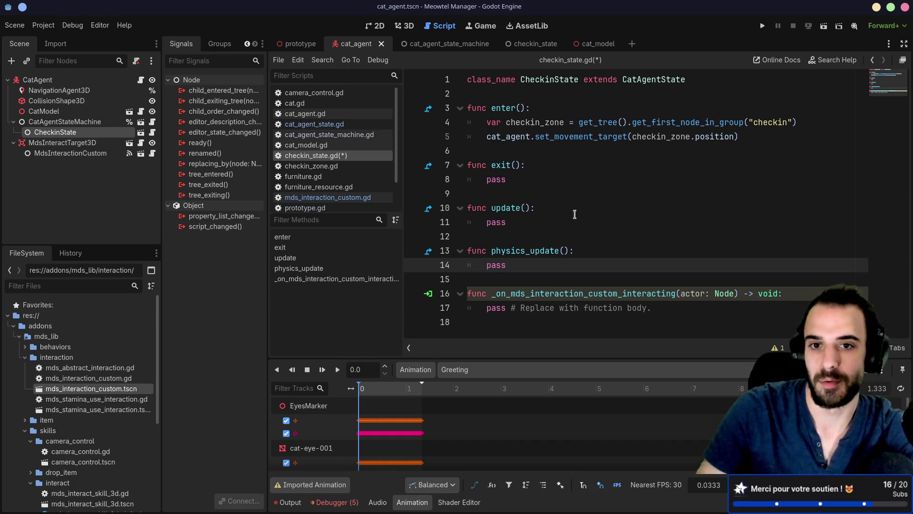
# Start the interacting handler with 'if not is_current_state: return'.
pyautogui.click(803, 294)
pyautogui.press('Return')
pyautogui.write('urren')
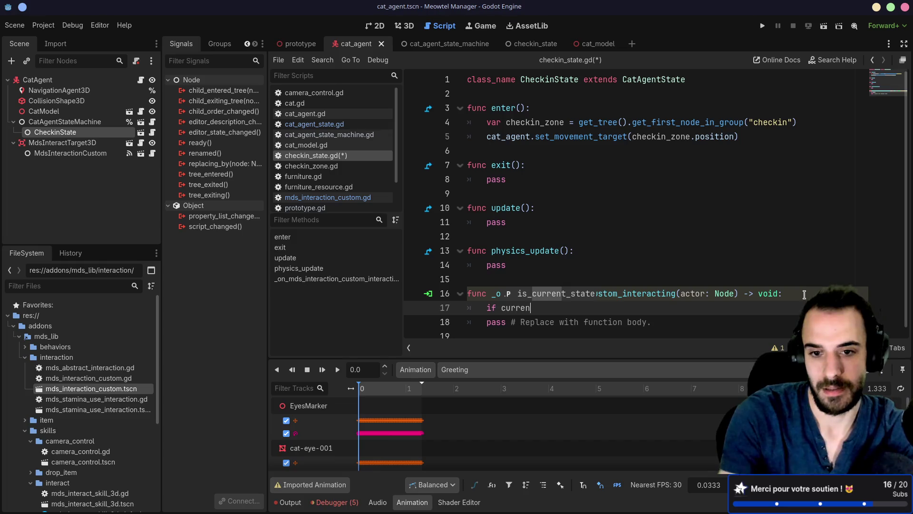
pyautogui.press('Return')
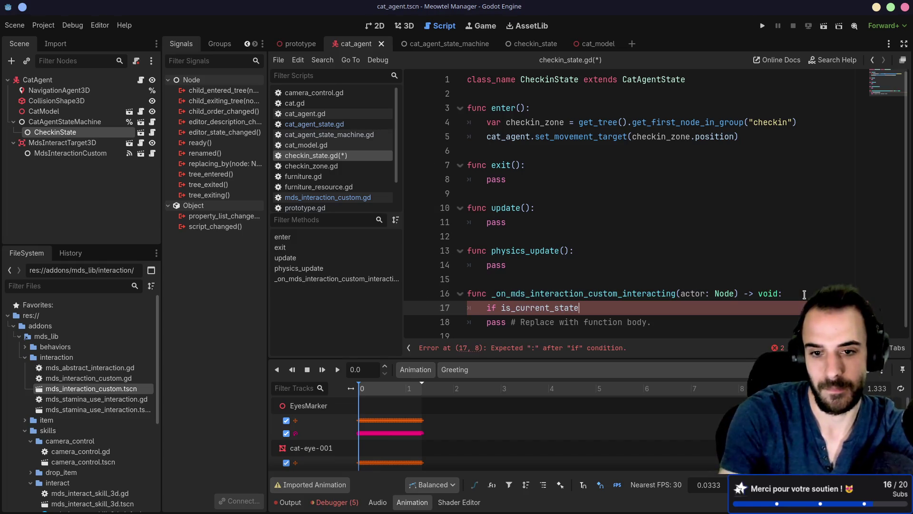
pyautogui.click(500, 308)
pyautogui.write('not ')
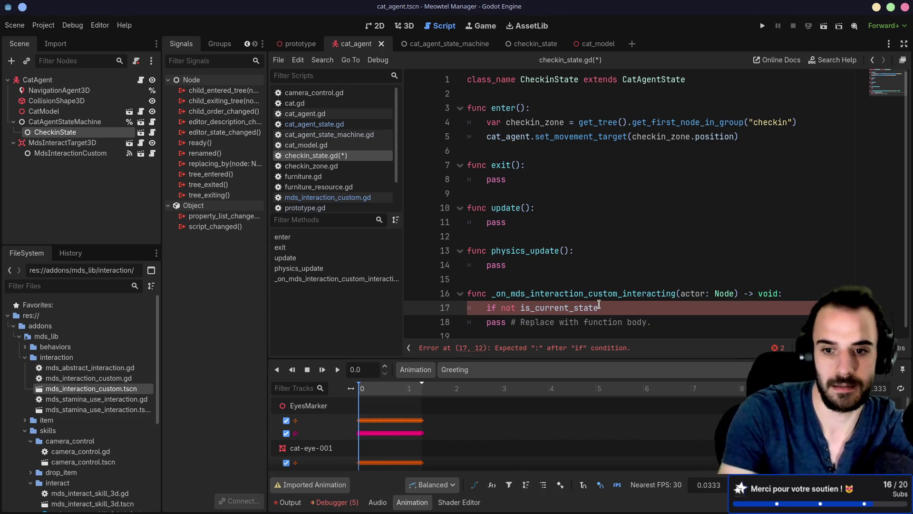
pyautogui.write(':')
pyautogui.press('Return')
pyautogui.write('turn')
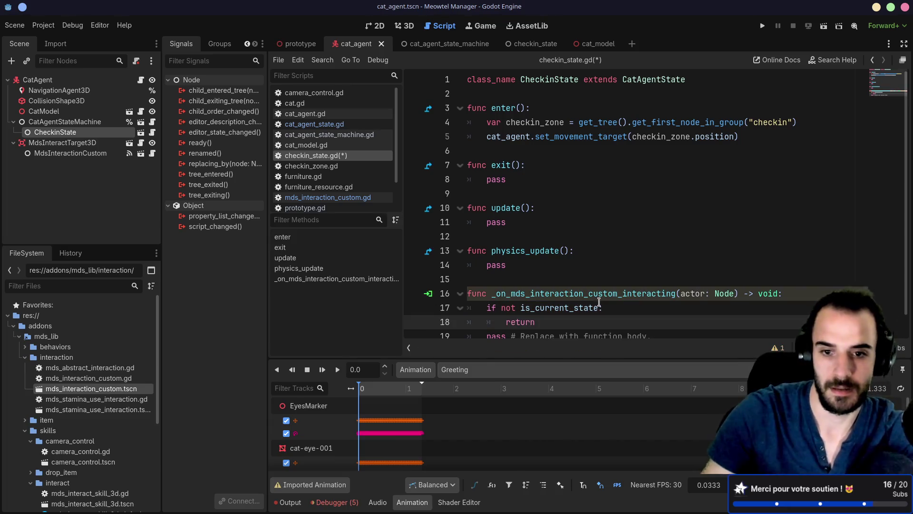
# Add a blank line after the return, then open the CatAgentStateMachine script.
pyautogui.click(601, 265)
pyautogui.scroll(-1, 600, 266)
pyautogui.click(588, 323)
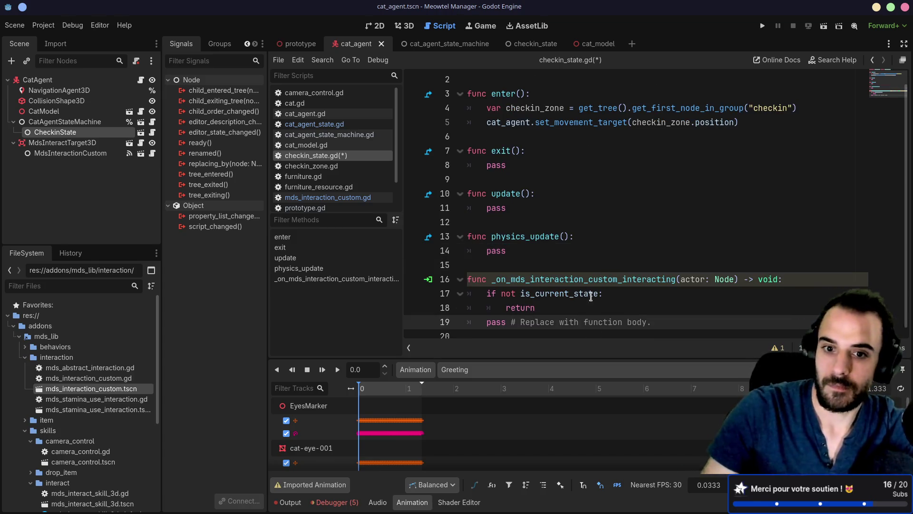
pyautogui.click(567, 307)
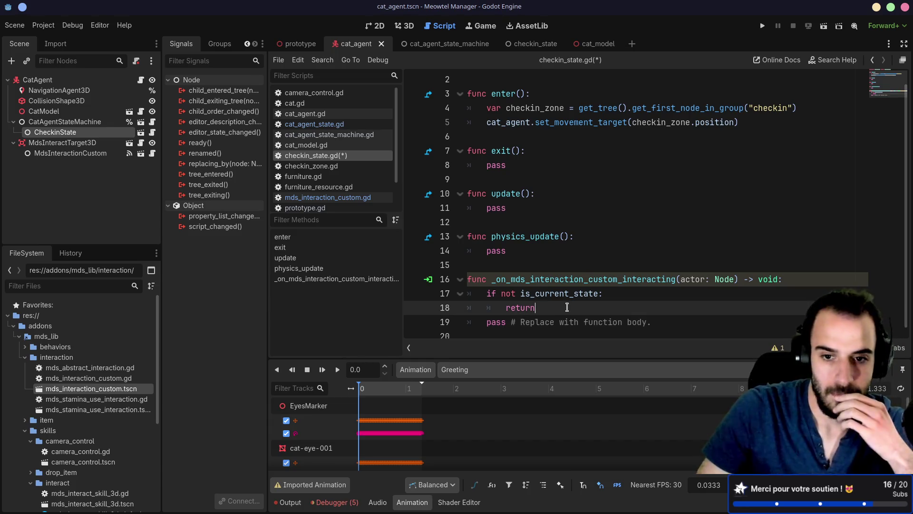
pyautogui.press('Return')
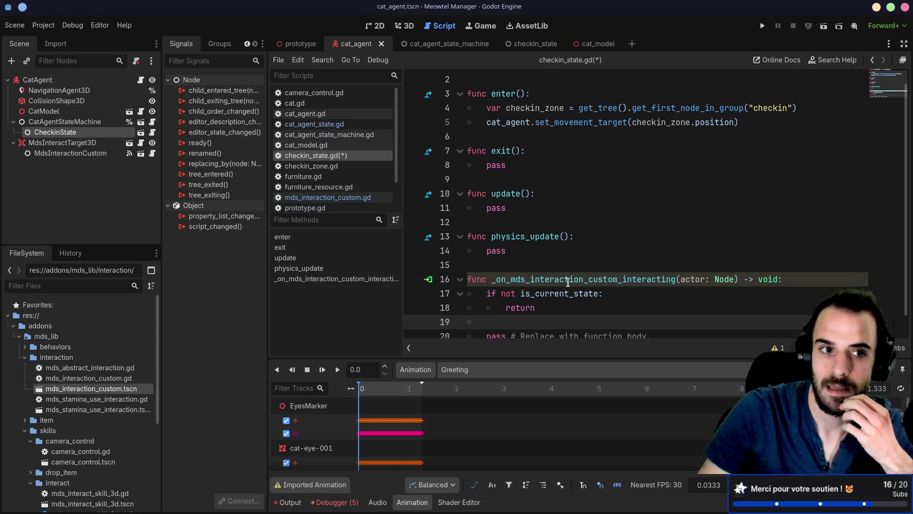
pyautogui.click(151, 123)
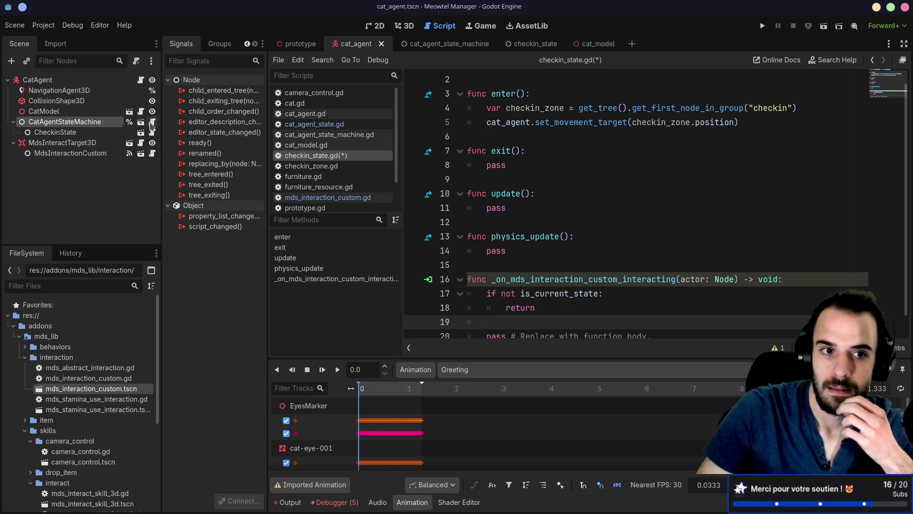
pyautogui.click(151, 124)
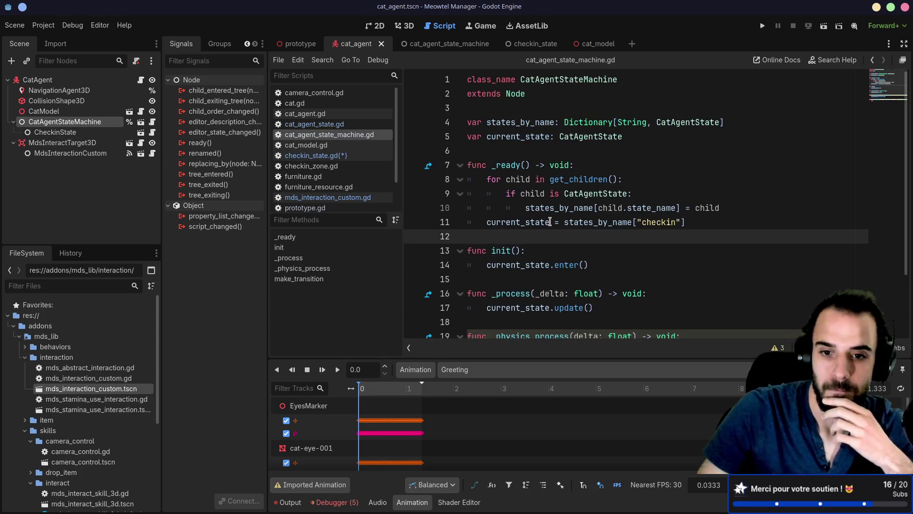
# Rename make_transition to request_transition, remove the old_state parameter, and save.
pyautogui.scroll(-2, 550, 222)
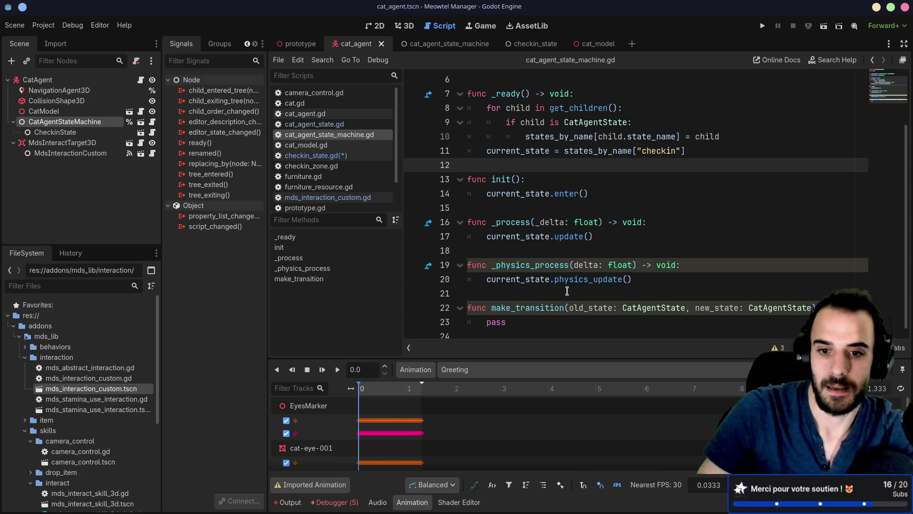
pyautogui.doubleClick(536, 308)
pyautogui.write('request_tr')
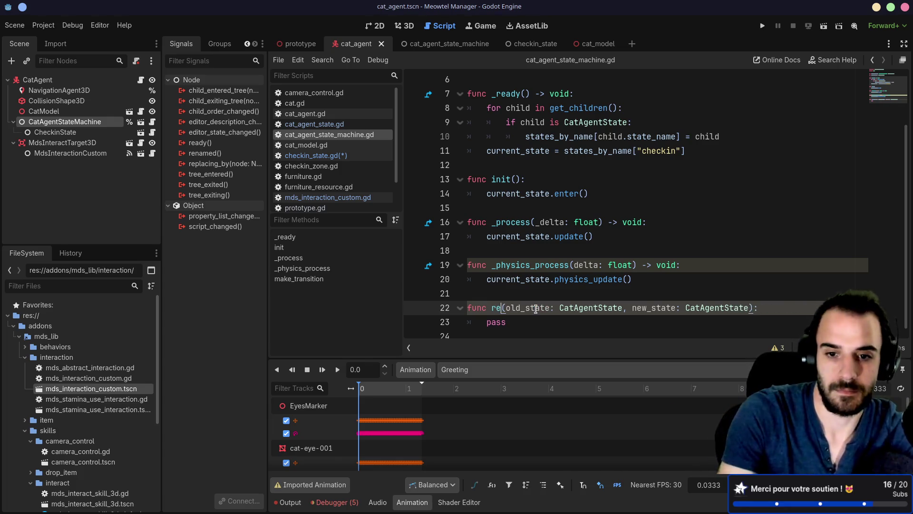
pyautogui.write('ansition')
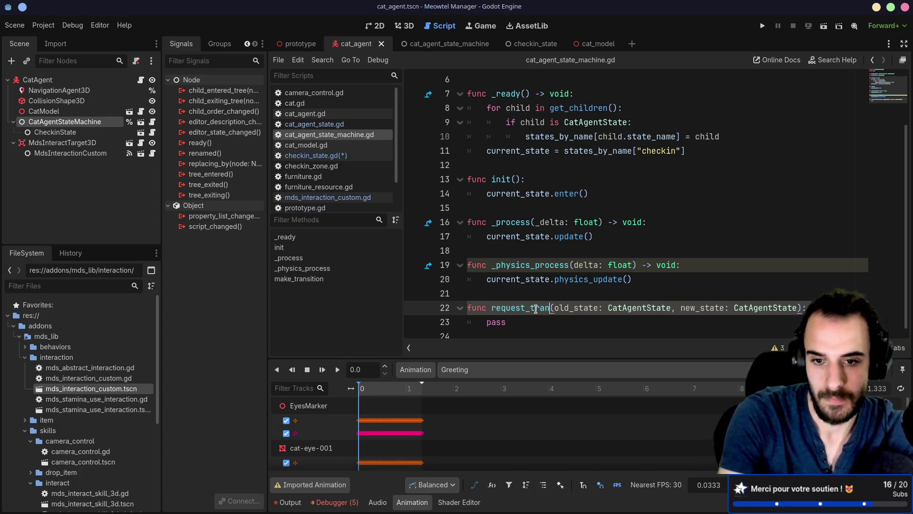
pyautogui.moveTo(584, 308); pyautogui.dragTo(705, 308)
pyautogui.press('BackSpace')
pyautogui.hotkey('ctrl', 's')
# Reopen the CheckinState script from the Scene tree.
pyautogui.doubleClick(530, 308)
pyautogui.scroll(3, 556, 280)
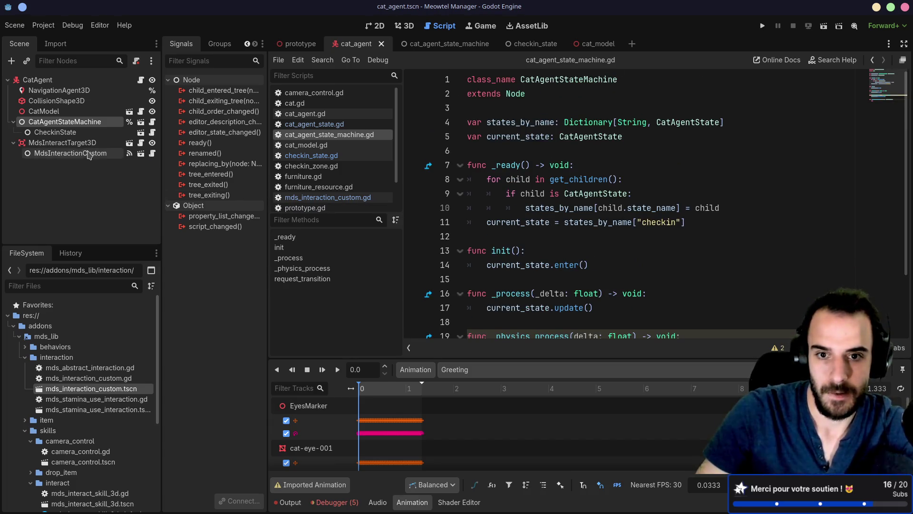
pyautogui.click(71, 134)
pyautogui.click(86, 122)
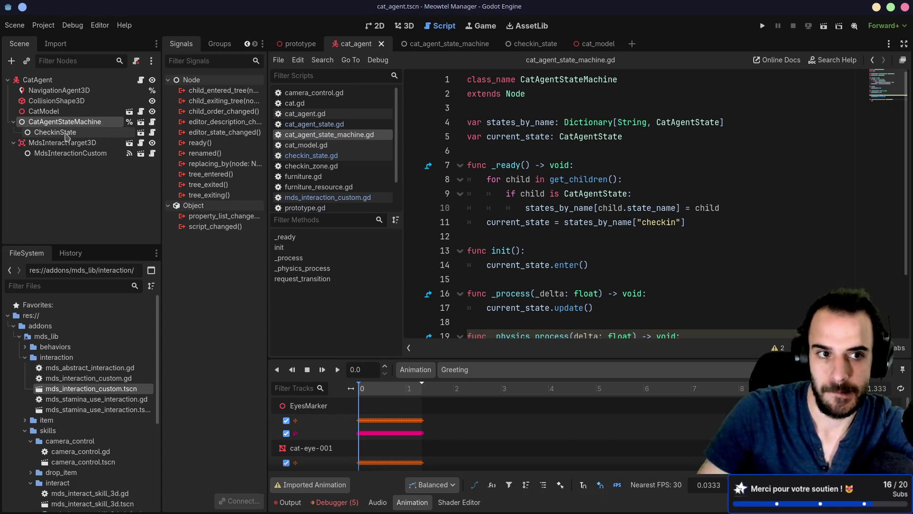
pyautogui.click(152, 132)
pyautogui.scroll(1, 536, 182)
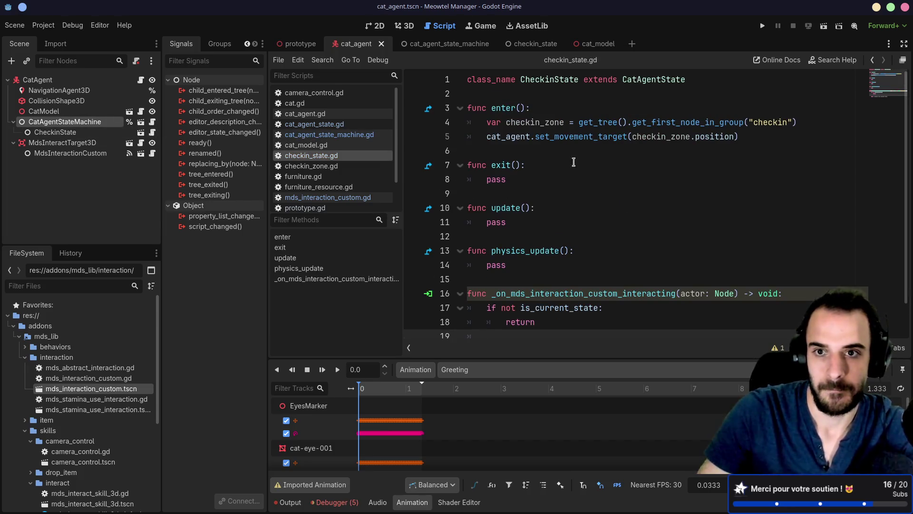
# Duplicate the cat_agent export in cat_agent_state.gd as state_machine: CatAgentStateMachine and save.
pyautogui.keyDown('ctrl'); pyautogui.click(645, 82); pyautogui.keyUp('ctrl')
pyautogui.moveTo(629, 115); pyautogui.dragTo(626, 98)
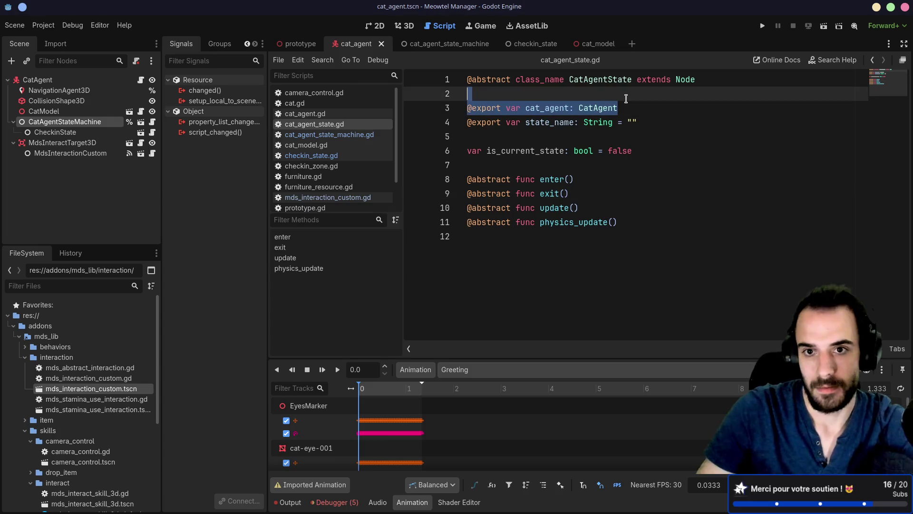
pyautogui.hotkey('ctrl', 'shift', 'd')
pyautogui.doubleClick(543, 108)
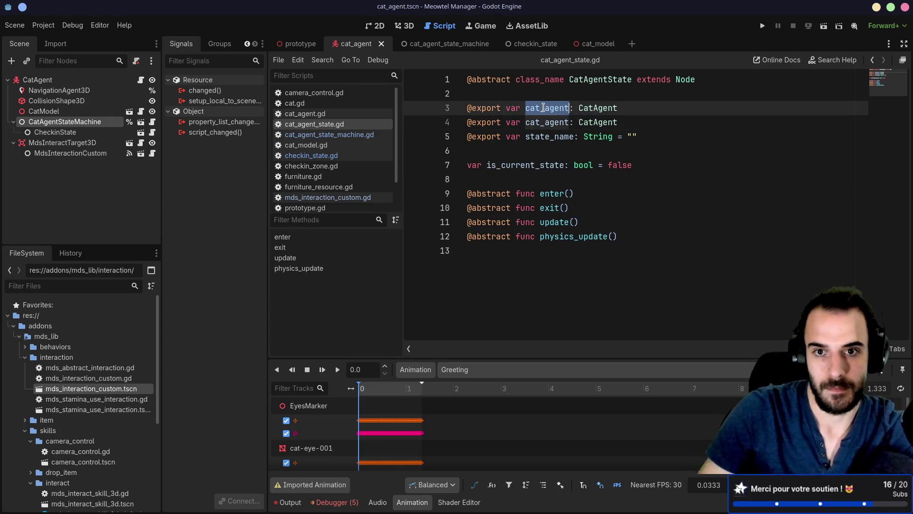
pyautogui.write('state_machine')
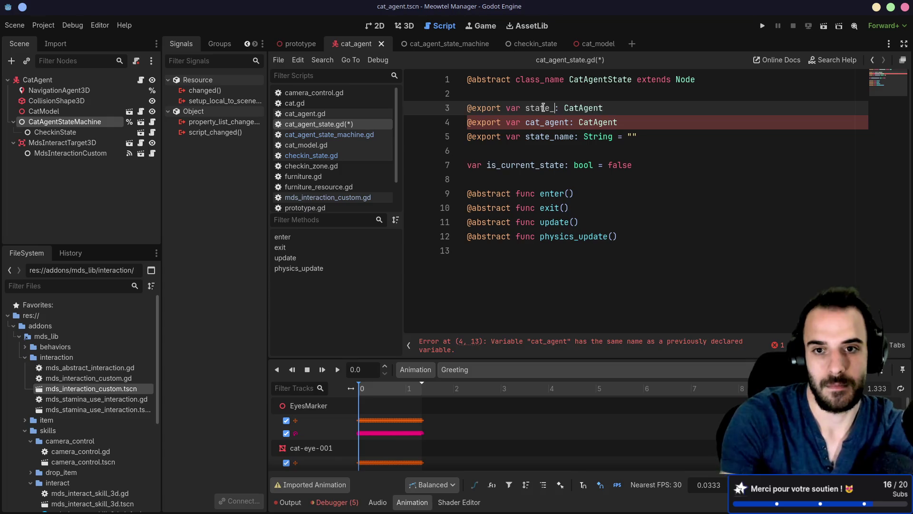
pyautogui.doubleClick(625, 108)
pyautogui.write('at')
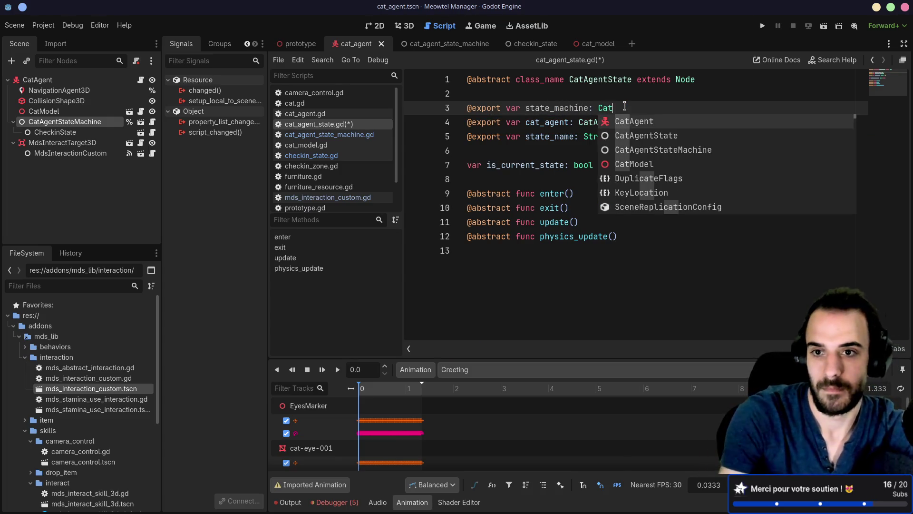
pyautogui.press('Down')
pyautogui.press('Down')
pyautogui.press('Return')
pyautogui.hotkey('ctrl', 's')
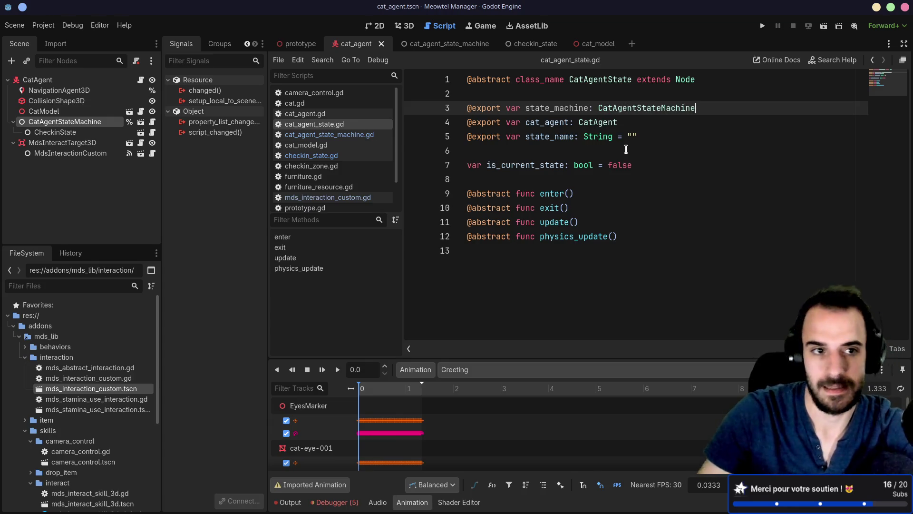
# Assign the CatAgentStateMachine node to CheckinState's State Machine property and save the cat_agent scene.
pyautogui.click(623, 151)
pyautogui.click(55, 132)
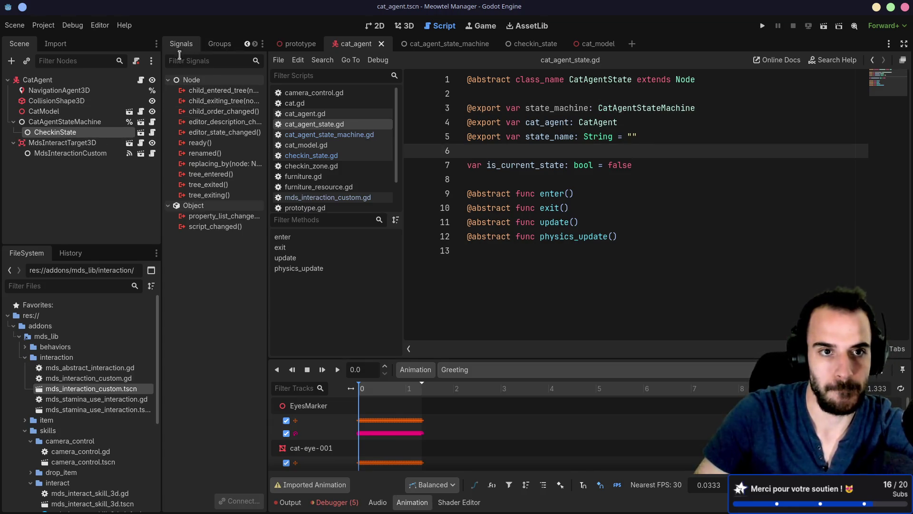
pyautogui.click(246, 44)
pyautogui.click(185, 43)
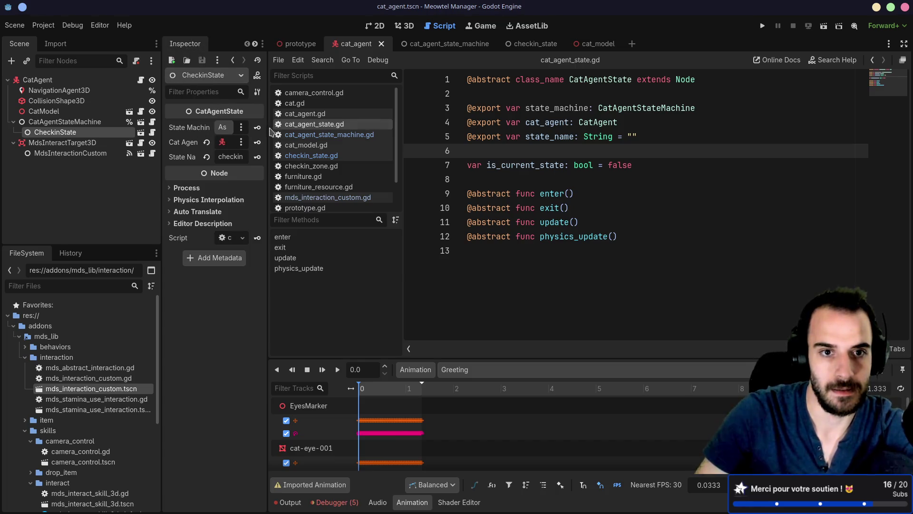
pyautogui.moveTo(272, 147); pyautogui.dragTo(324, 147)
pyautogui.click(462, 349)
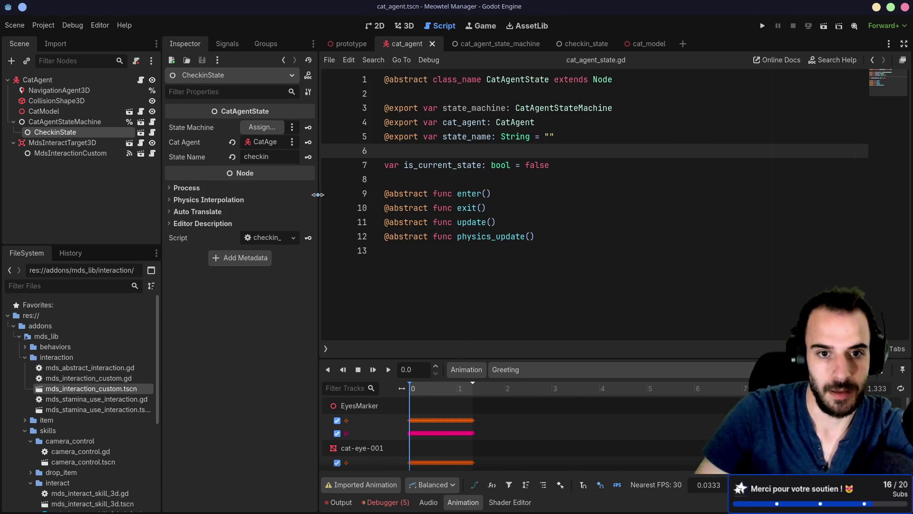
pyautogui.moveTo(318, 196); pyautogui.dragTo(344, 195)
pyautogui.moveTo(86, 122); pyautogui.dragTo(269, 132)
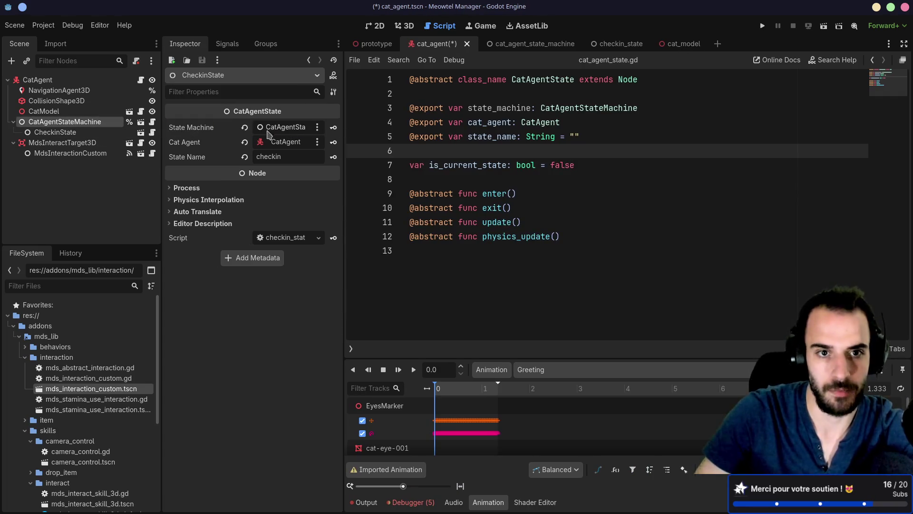
pyautogui.hotkey('ctrl', 's')
# Review the enter(), is_current_state and state_name lines, then open CheckinState's script.
pyautogui.click(519, 192)
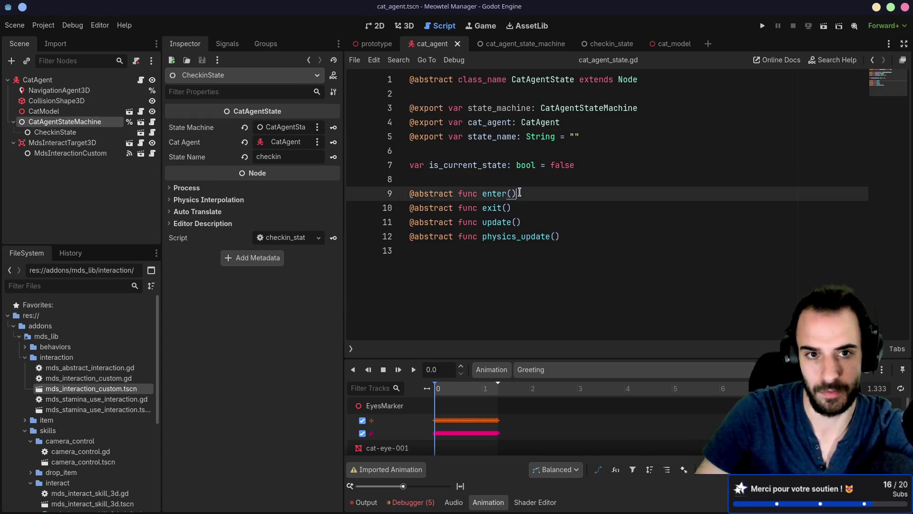
pyautogui.click(529, 162)
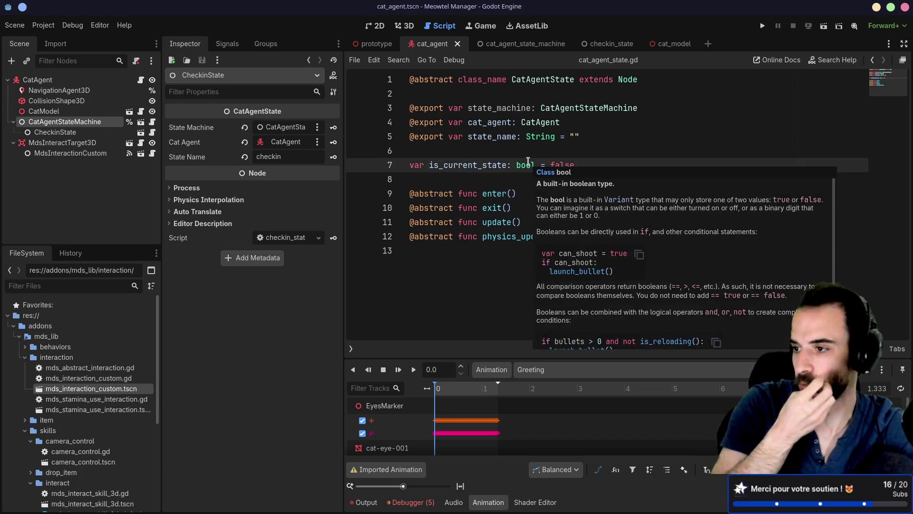
pyautogui.click(558, 133)
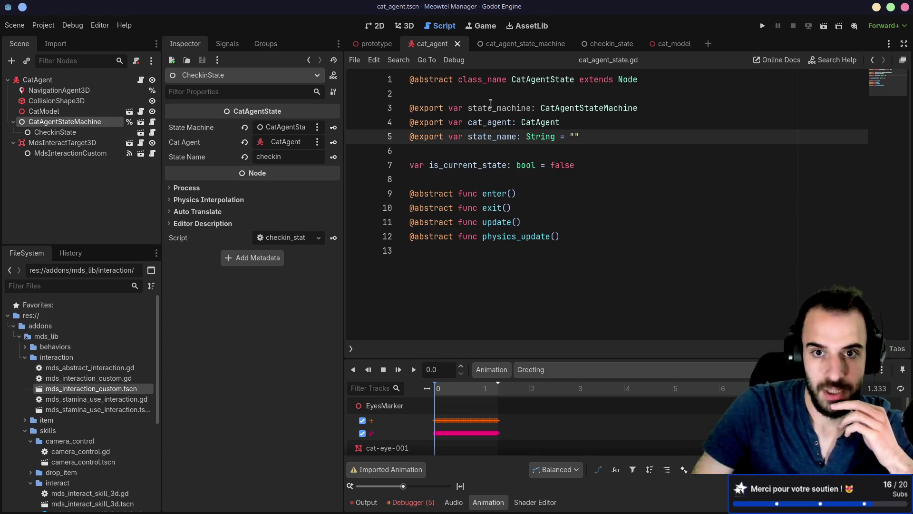
pyautogui.click(153, 134)
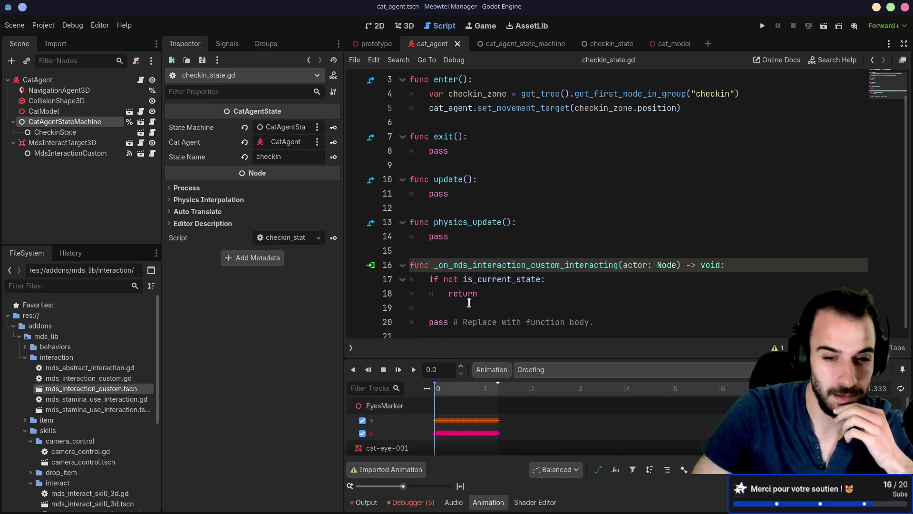
# Replace the handler's placeholder pass with state_machine.request_transition("room") and save.
pyautogui.moveTo(433, 322); pyautogui.dragTo(622, 325)
pyautogui.press('BackSpace')
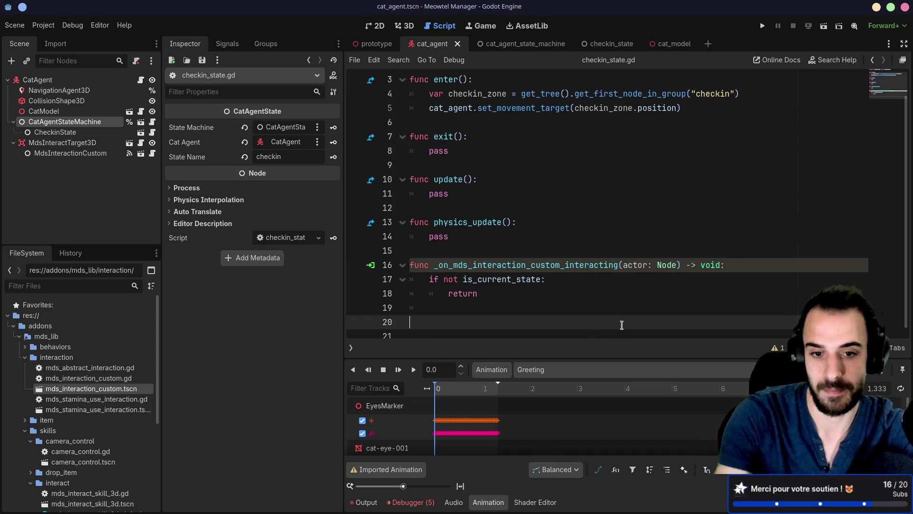
pyautogui.press('BackSpace')
pyautogui.press('BackSpace')
pyautogui.press('Tab')
pyautogui.press('Return')
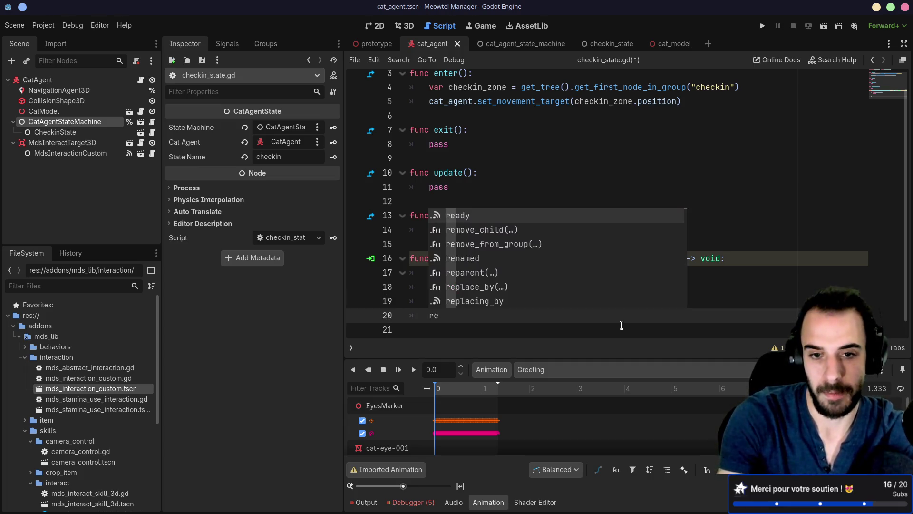
pyautogui.press('BackSpace')
pyautogui.press('BackSpace')
pyautogui.write('sta')
pyautogui.press('Return')
pyautogui.write('.requ')
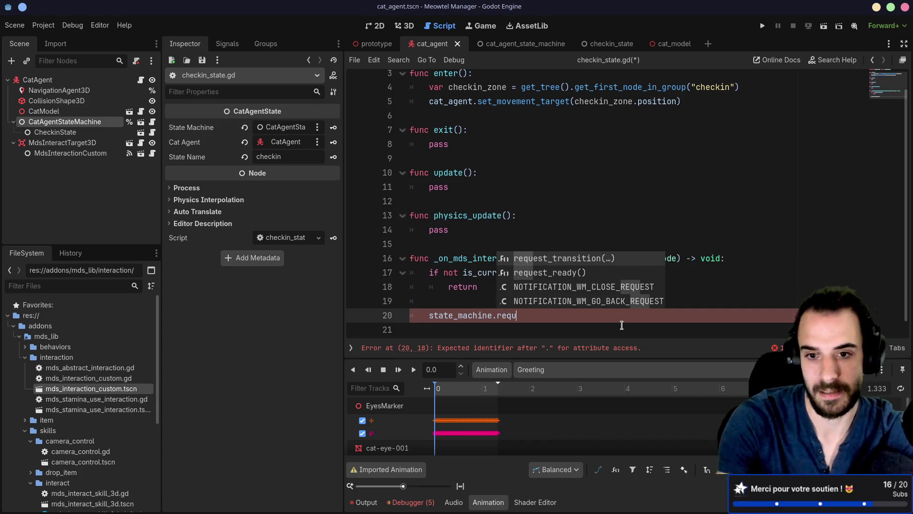
pyautogui.press('Return')
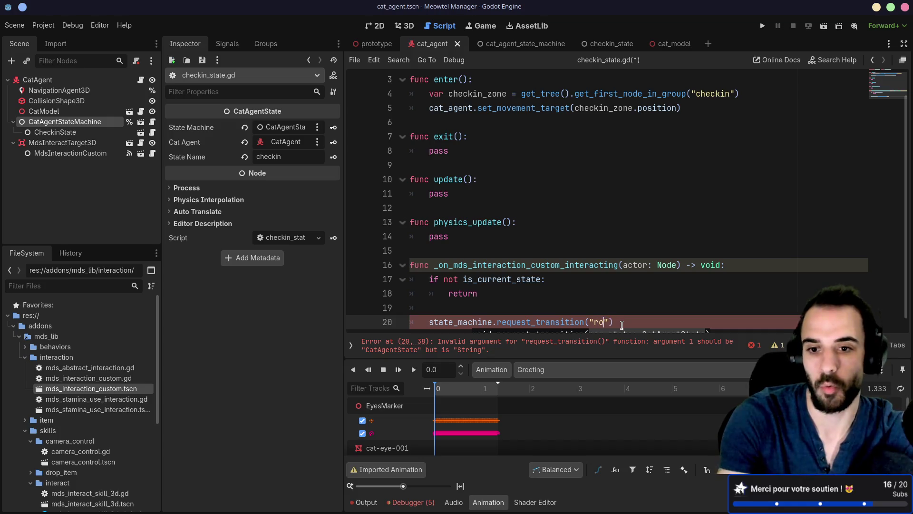
pyautogui.hotkey('ctrl', 's')
# Remove the blank line before the request_transition call.
pyautogui.click(621, 278)
pyautogui.click(474, 305)
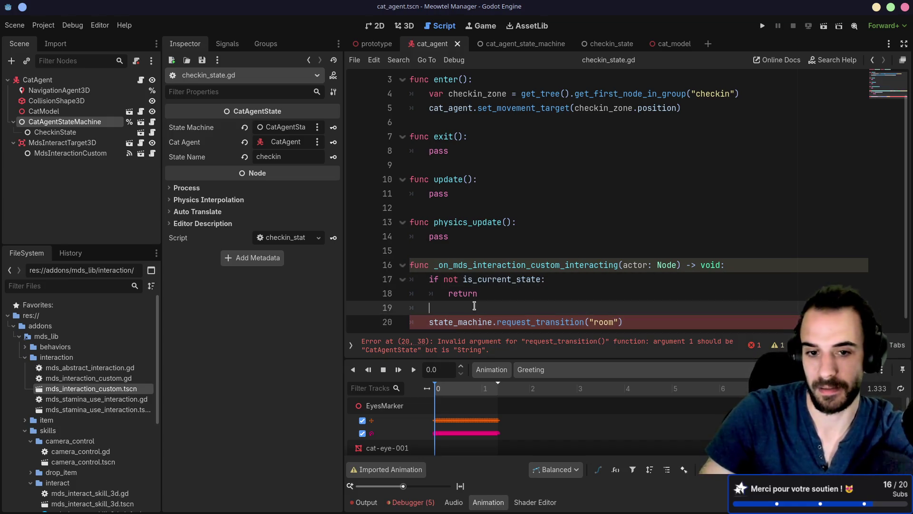
pyautogui.press('BackSpace')
pyautogui.press('BackSpace')
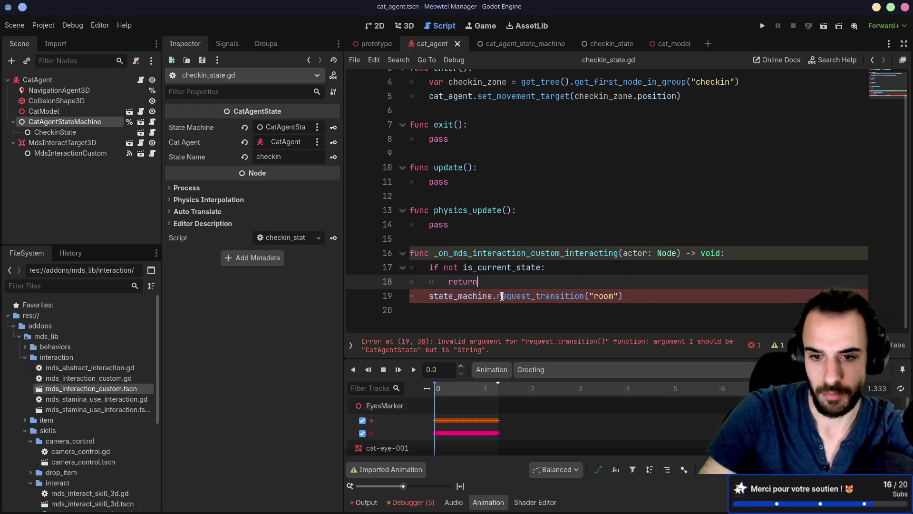
pyautogui.moveTo(502, 297)
pyautogui.click(543, 292)
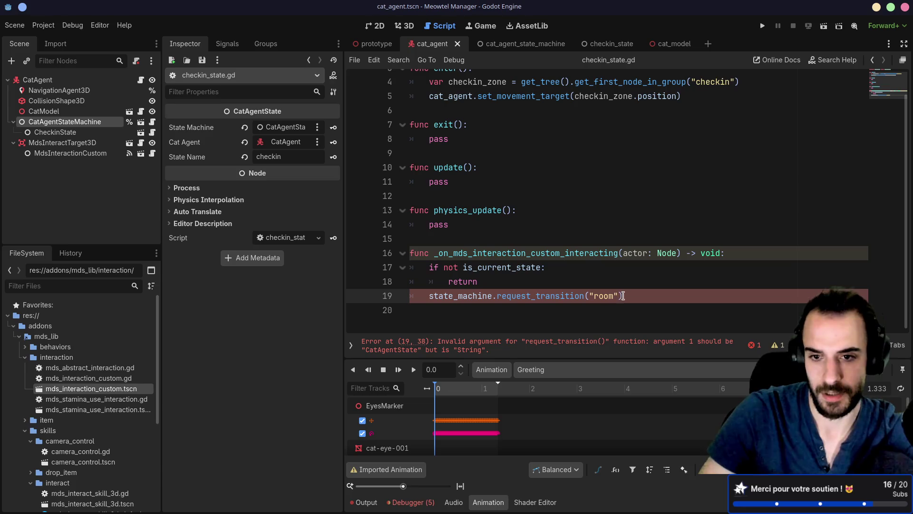
# Change request_transition's parameter to new_state_name: String in cat_agent_state_machine.gd and save.
pyautogui.keyDown('ctrl'); pyautogui.click(545, 295); pyautogui.keyUp('ctrl')
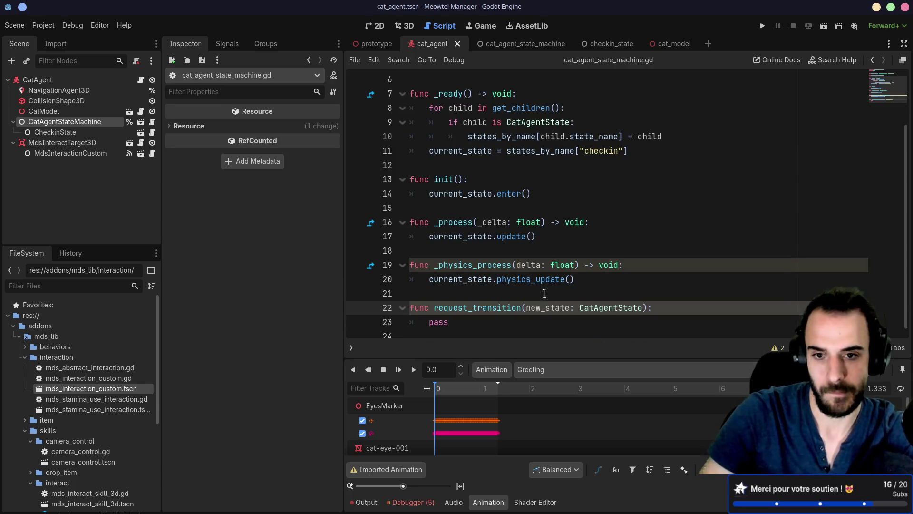
pyautogui.doubleClick(540, 308)
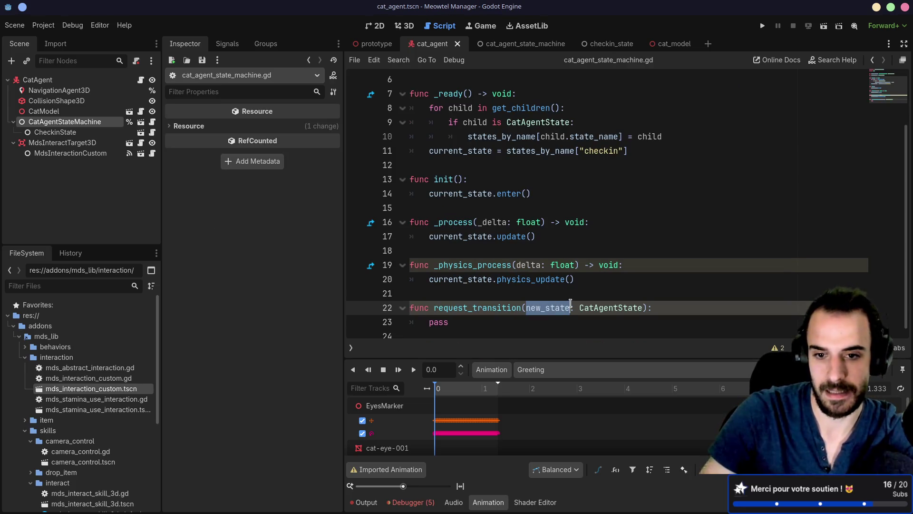
pyautogui.click(570, 307)
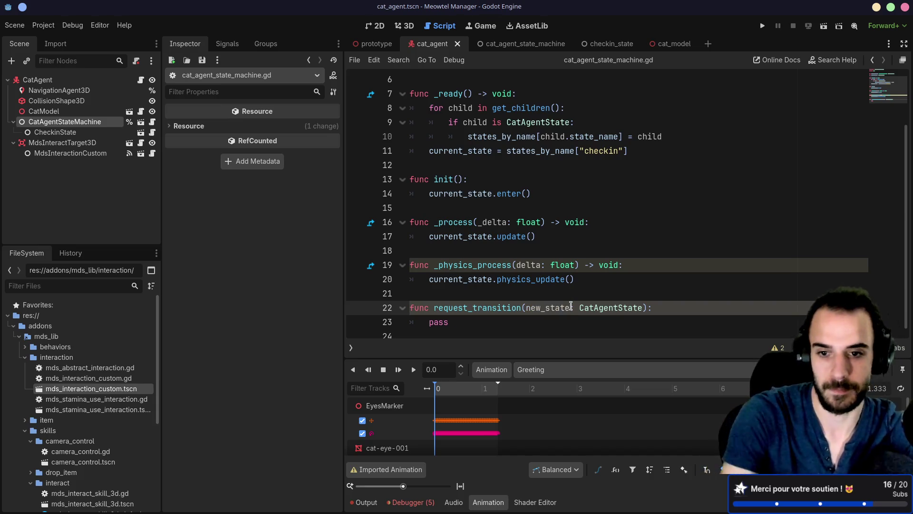
pyautogui.write('_name')
pyautogui.doubleClick(615, 306)
pyautogui.write('String')
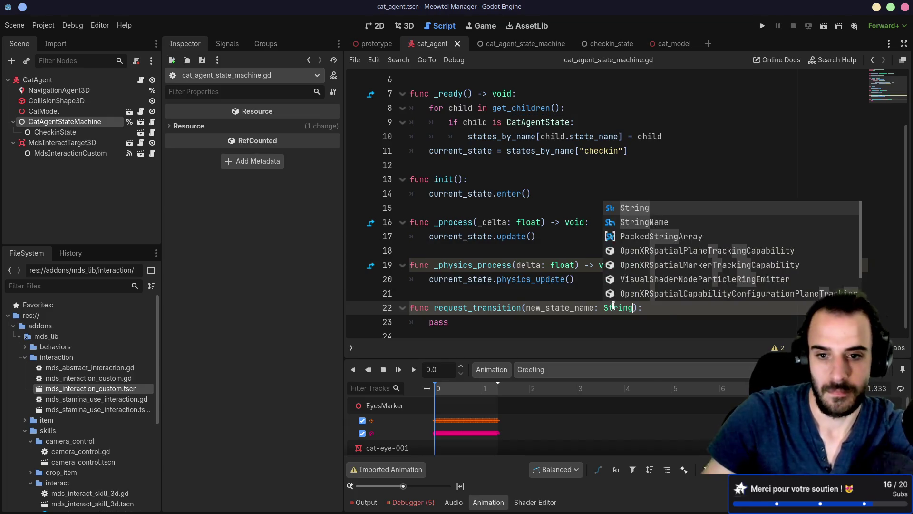
pyautogui.hotkey('ctrl', 's')
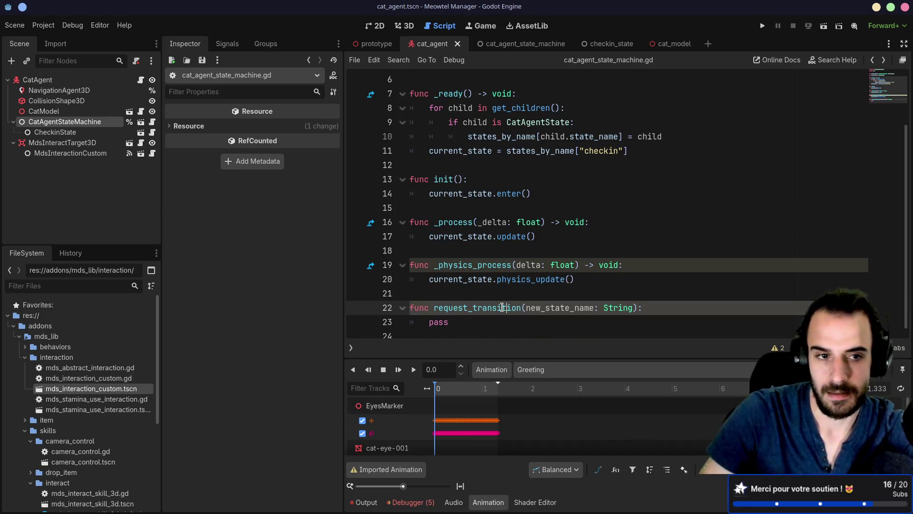
pyautogui.click(55, 132)
pyautogui.moveTo(161, 207); pyautogui.dragTo(222, 207)
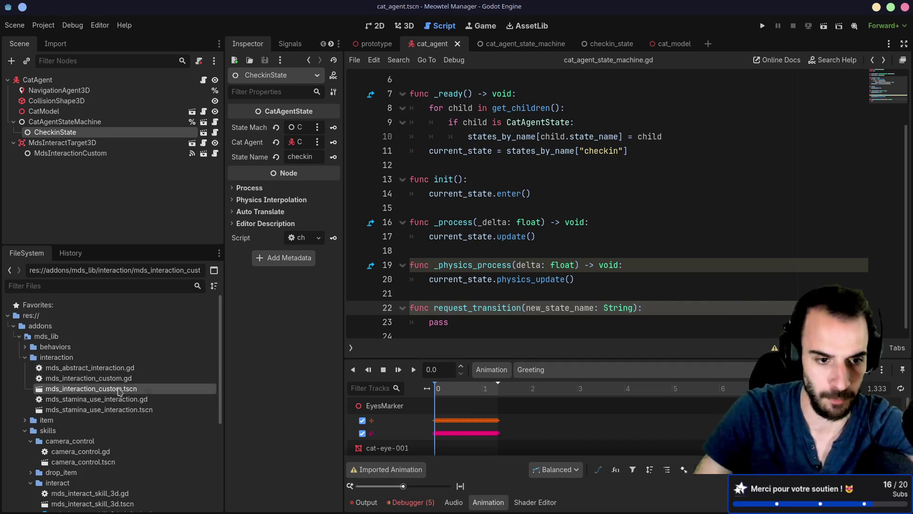
# Create a room_state scene with a plain Node root in the scenes/cat_agent folder.
pyautogui.scroll(-3, 123, 371)
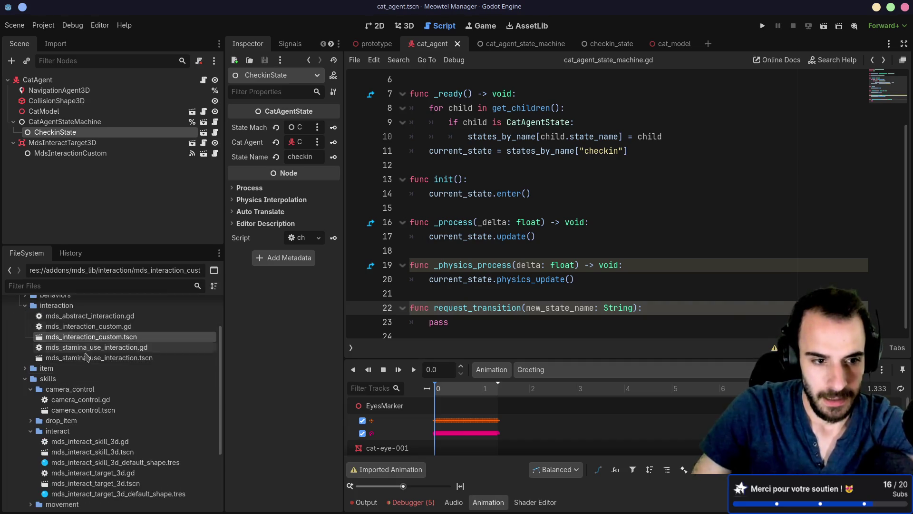
pyautogui.scroll(5, 95, 366)
pyautogui.click(19, 336)
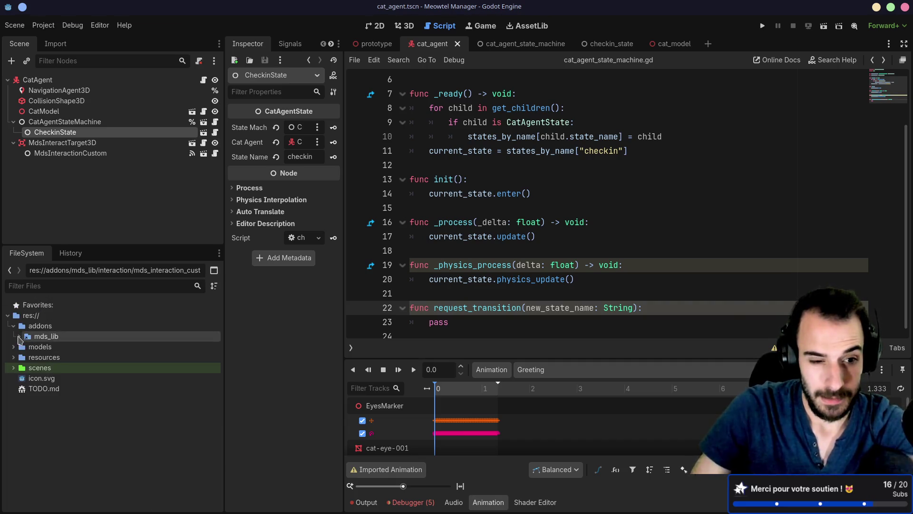
pyautogui.doubleClick(24, 370)
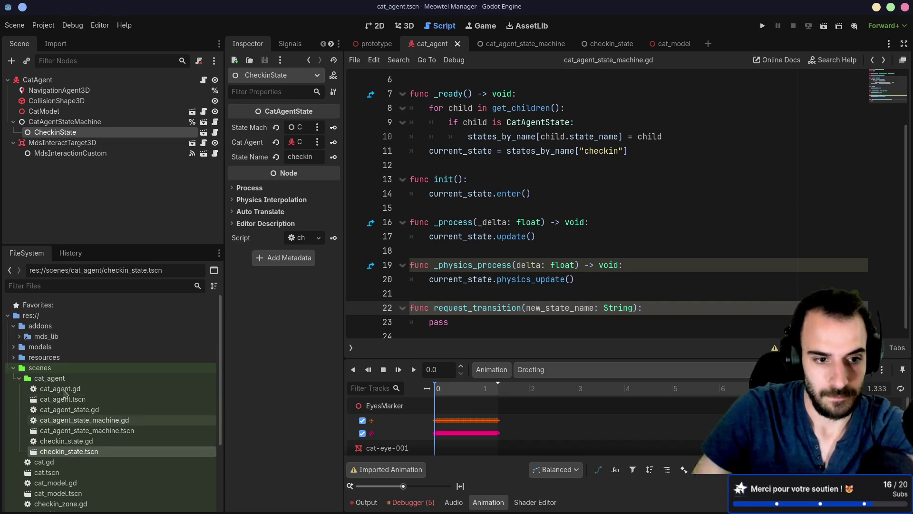
pyautogui.click(52, 378)
pyautogui.rightClick(62, 378)
pyautogui.moveTo(136, 344)
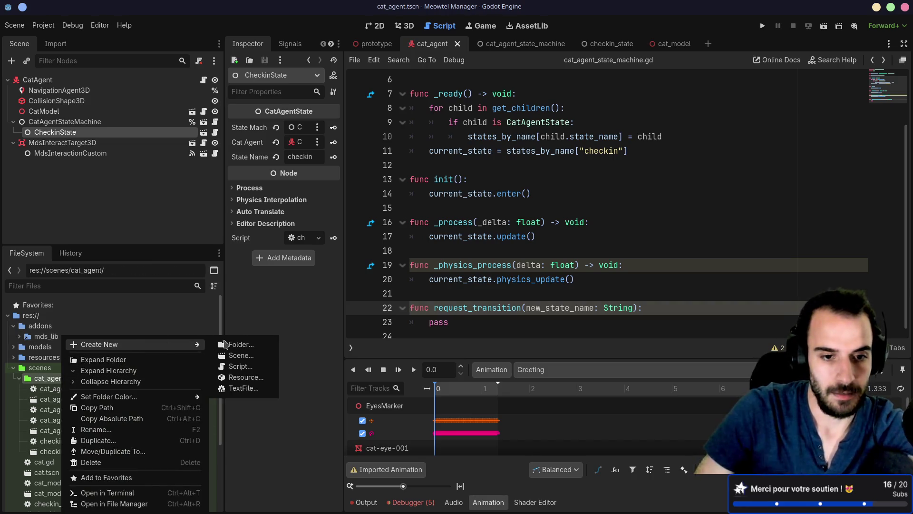
pyautogui.click(242, 355)
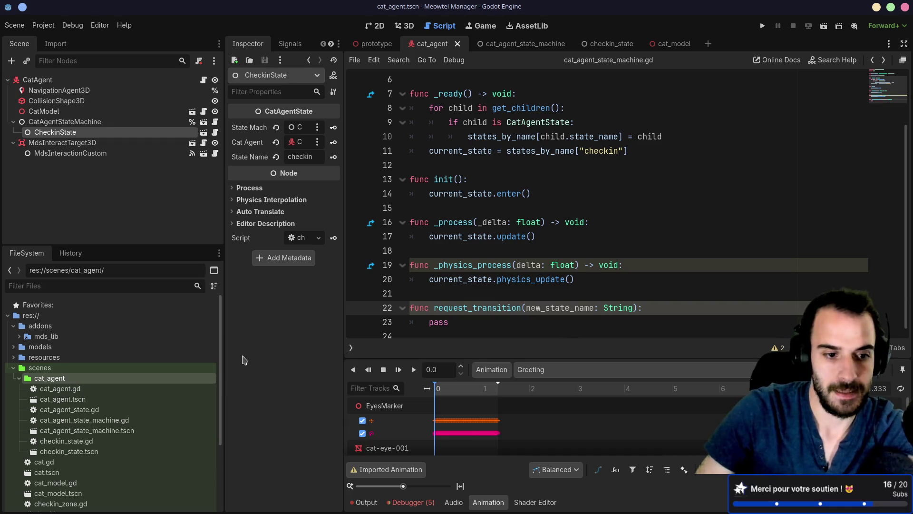
pyautogui.write('room_state')
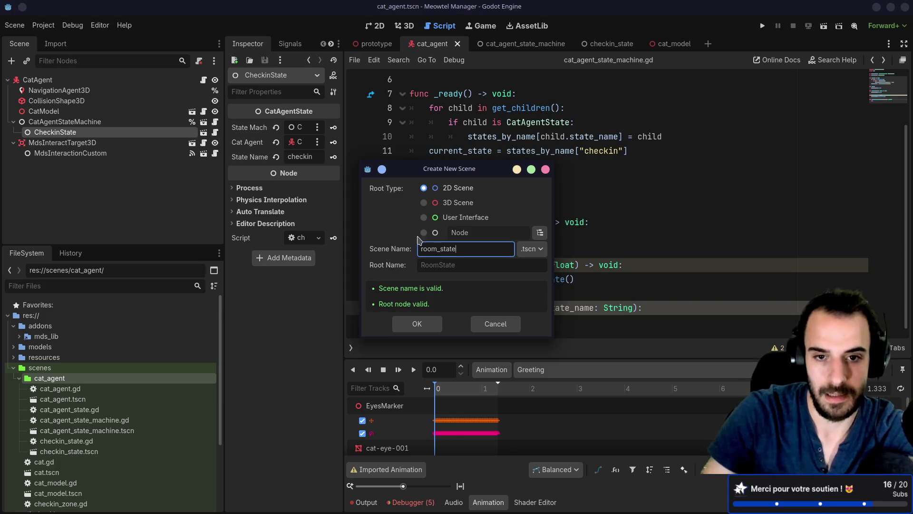
pyautogui.click(424, 233)
pyautogui.click(417, 323)
# Attach a new room_state.gd script to RoomState extending CatAgentState, and save the scene.
pyautogui.click(125, 80)
pyautogui.click(199, 61)
pyautogui.click(414, 332)
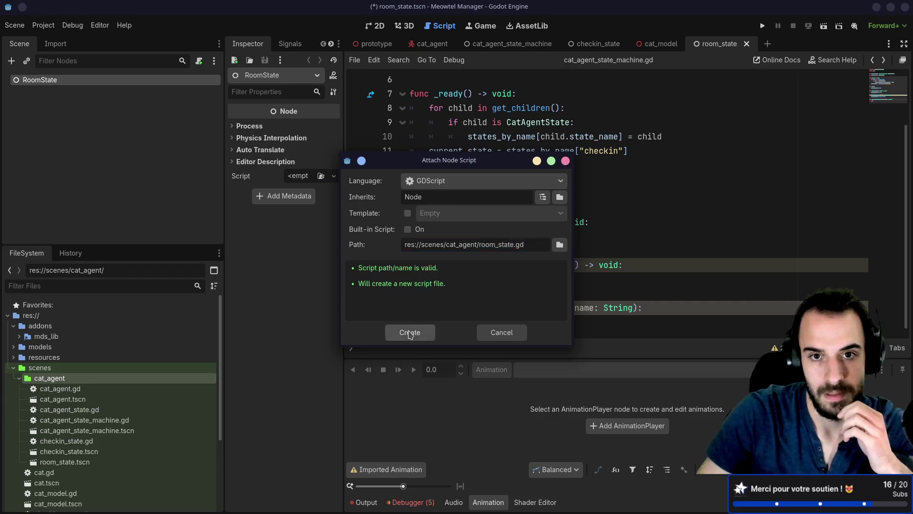
pyautogui.doubleClick(462, 81)
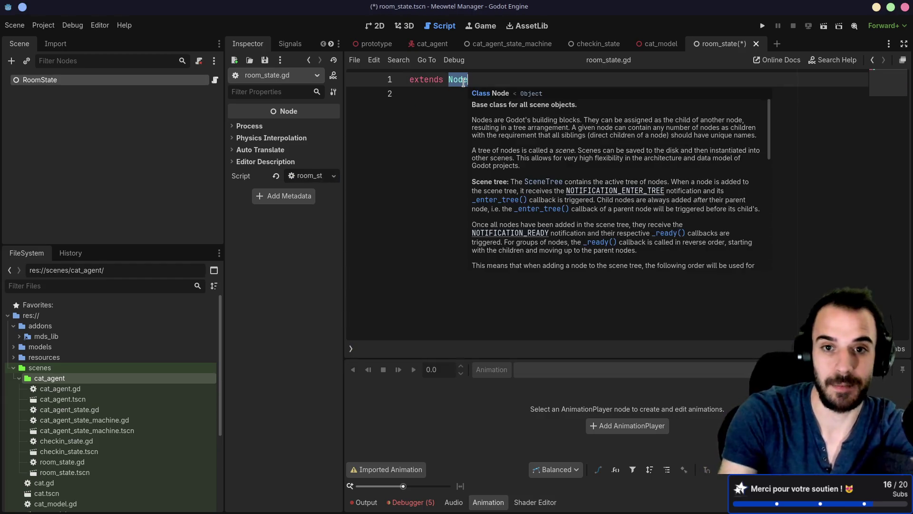
pyautogui.write('C')
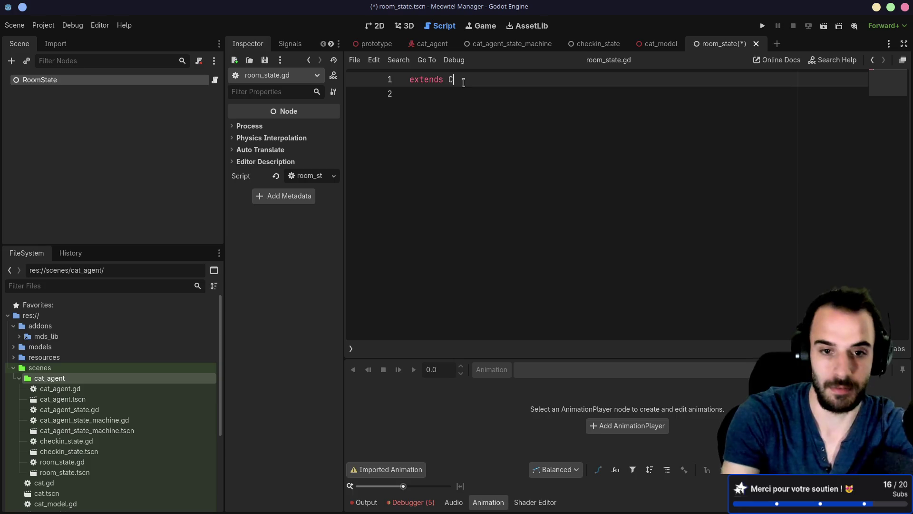
pyautogui.press('Down')
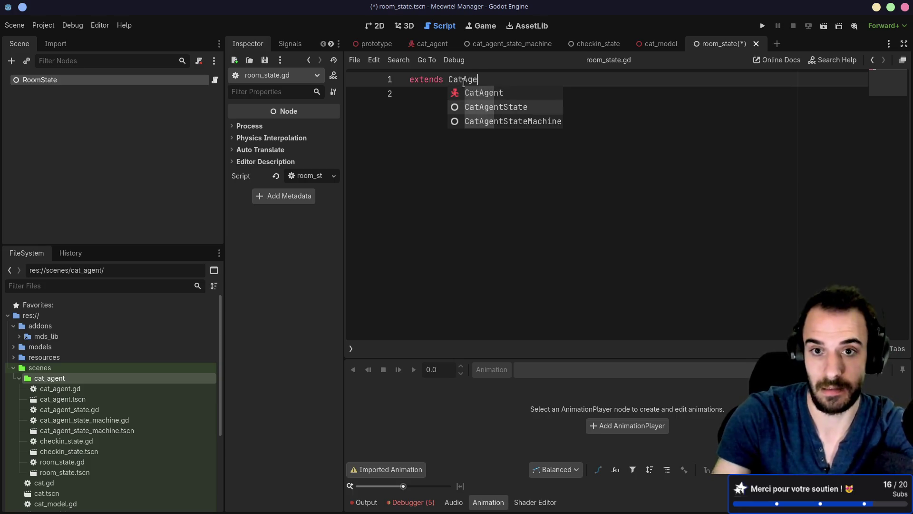
pyautogui.press('Return')
pyautogui.hotkey('ctrl', 's')
pyautogui.click(659, 44)
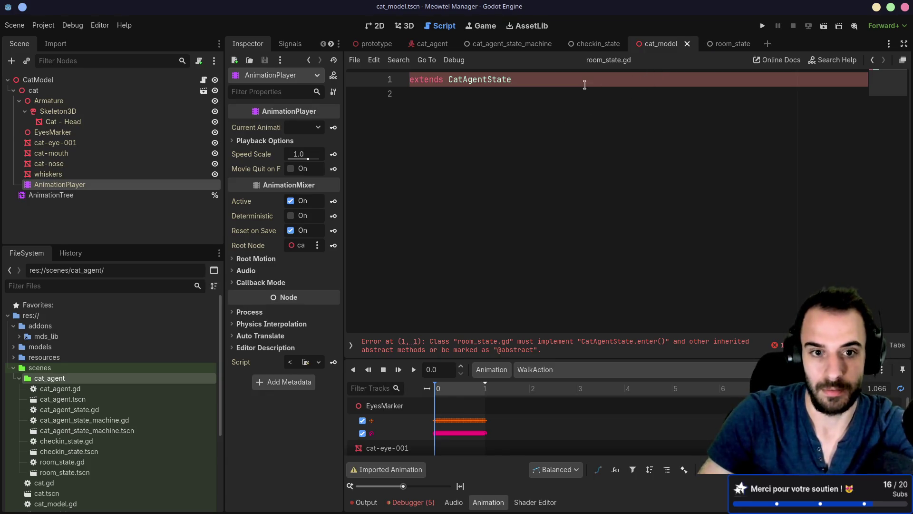
# Close the scripts and docs currently open in the script editor.
pyautogui.click(350, 344)
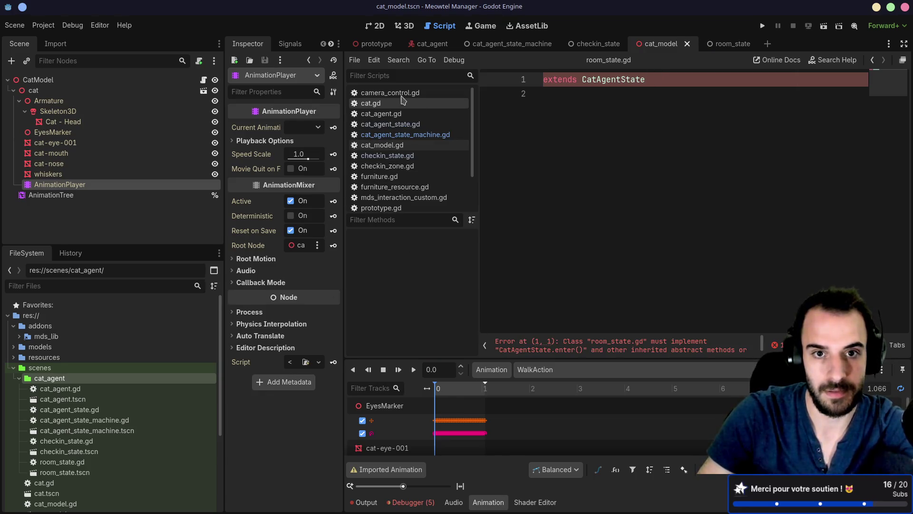
pyautogui.scroll(-2, 402, 100)
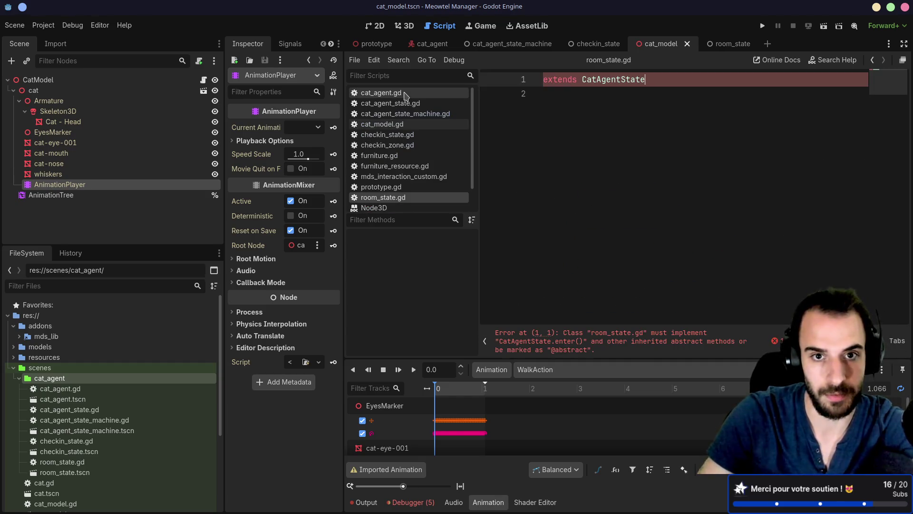
pyautogui.click(404, 135)
pyautogui.scroll(-2, 388, 207)
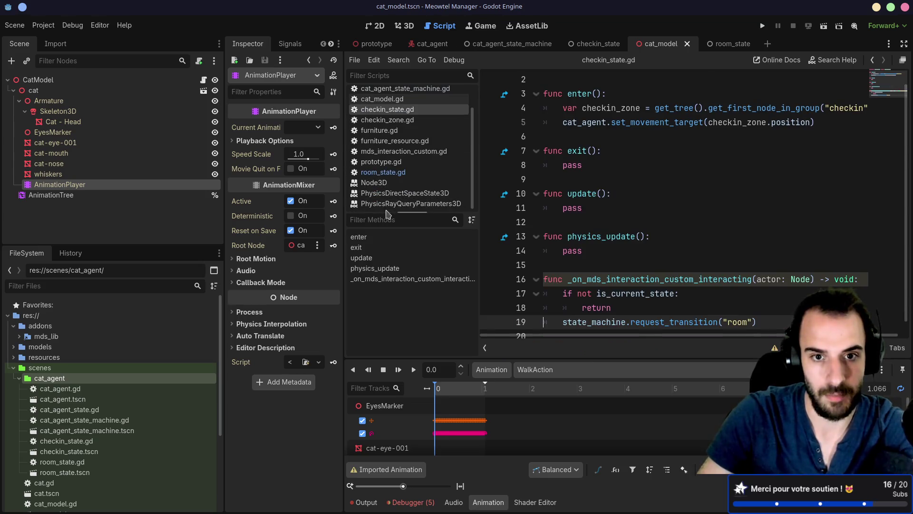
pyautogui.hotkey('ctrl', 'w')
pyautogui.hotkey('ctrl', 'w')
pyautogui.hotkey('ctrl', 'w')
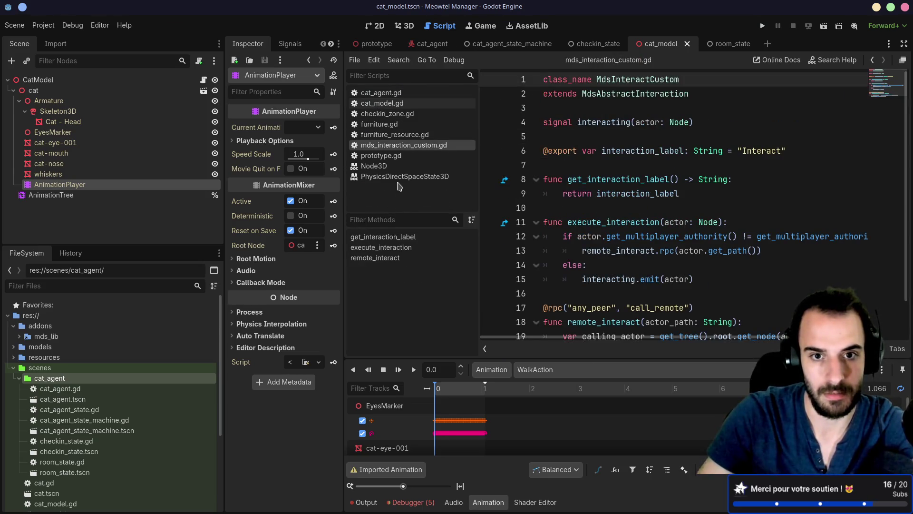
pyautogui.hotkey('ctrl', 'w')
pyautogui.hotkey('ctrl', 'w')
pyautogui.hotkey('ctrl', 'w')
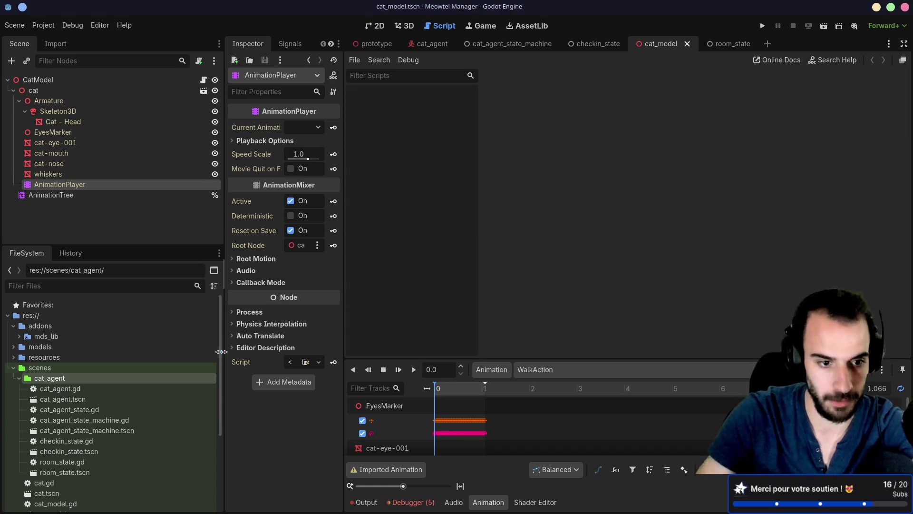
# Copy all of checkin_state.gd's code into room_state.gd, replacing its contents.
pyautogui.doubleClick(87, 464)
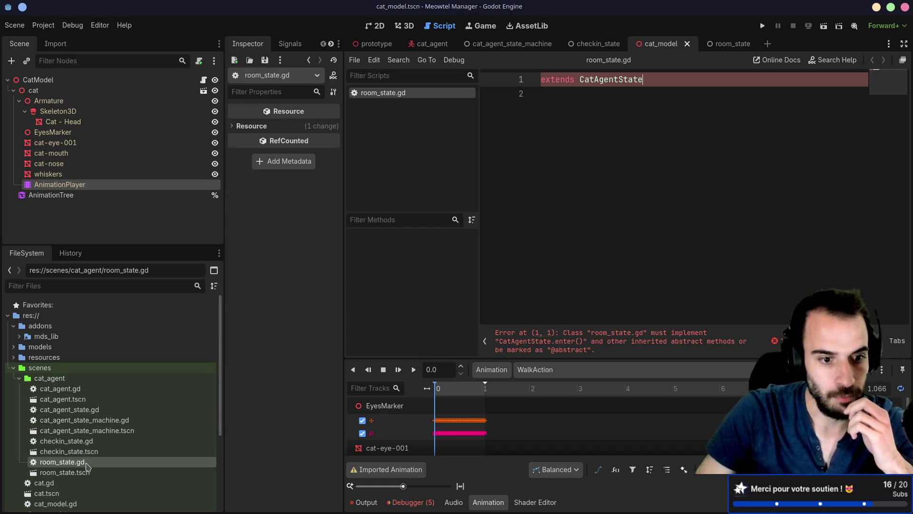
pyautogui.doubleClick(67, 441)
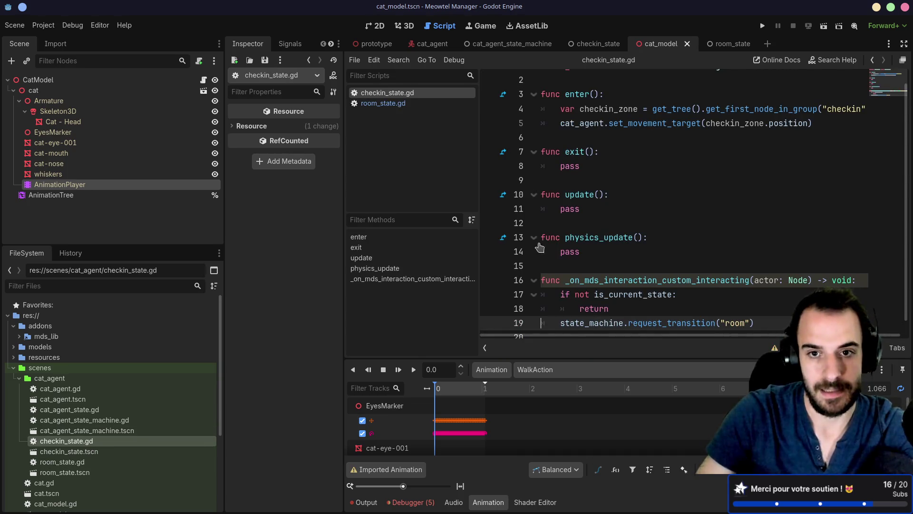
pyautogui.hotkey('ctrl', 'a')
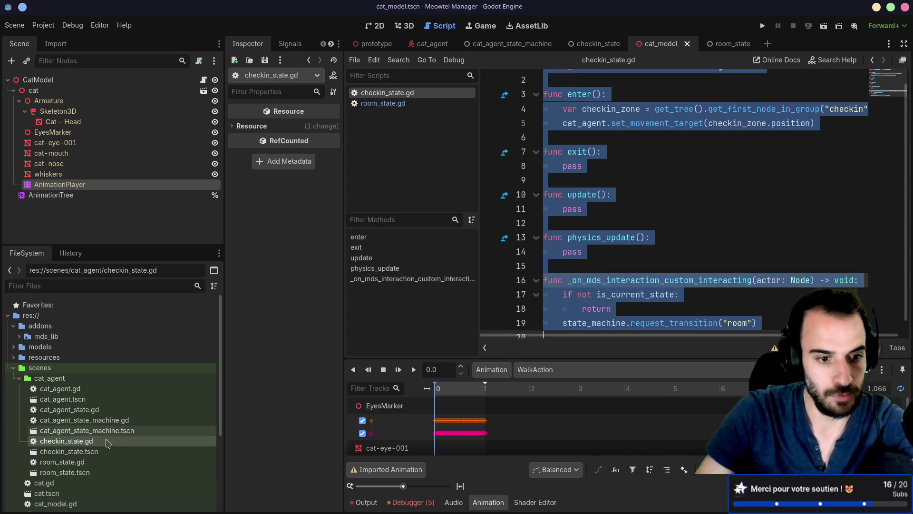
pyautogui.click(71, 461)
pyautogui.doubleClick(72, 462)
pyautogui.hotkey('ctrl', 'a')
pyautogui.hotkey('ctrl', 'v')
# Rename the class from CheckinState to RoomState on line 1.
pyautogui.doubleClick(626, 80)
pyautogui.write('RoomState')
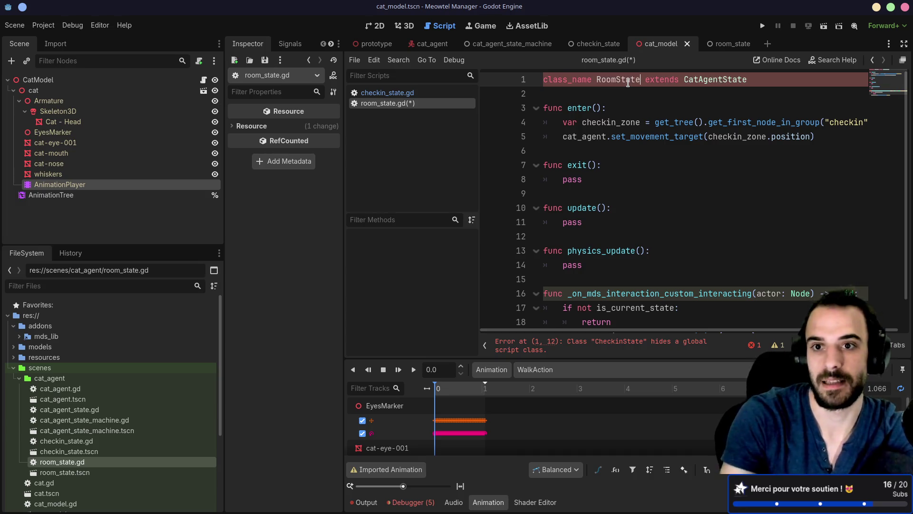
pyautogui.click(564, 256)
pyautogui.click(485, 348)
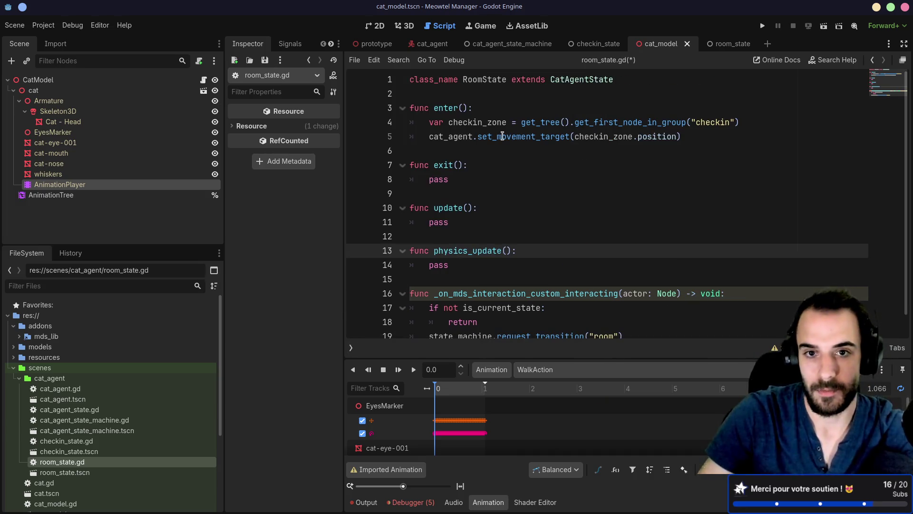
pyautogui.click(498, 137)
# Rename checkin_zone to room_zone and target the "room" group on line 4, then save.
pyautogui.moveTo(429, 123); pyautogui.dragTo(756, 119)
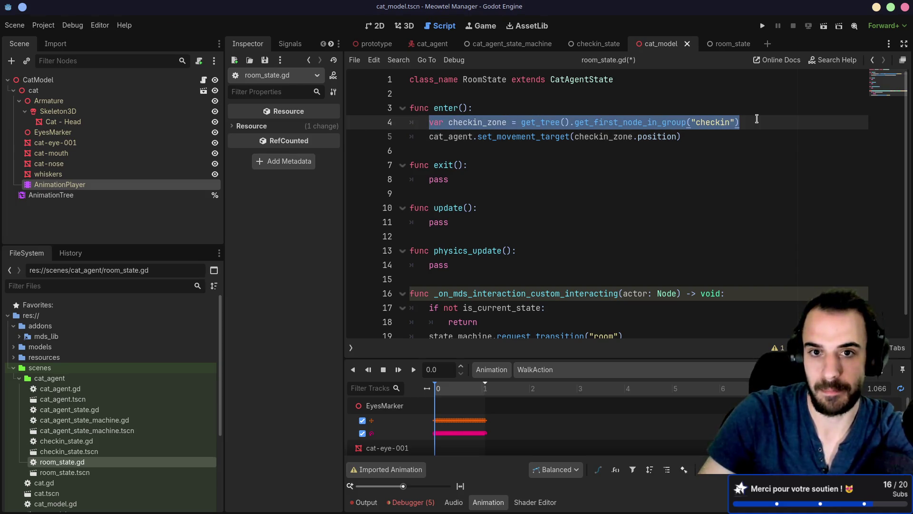
pyautogui.click(489, 122)
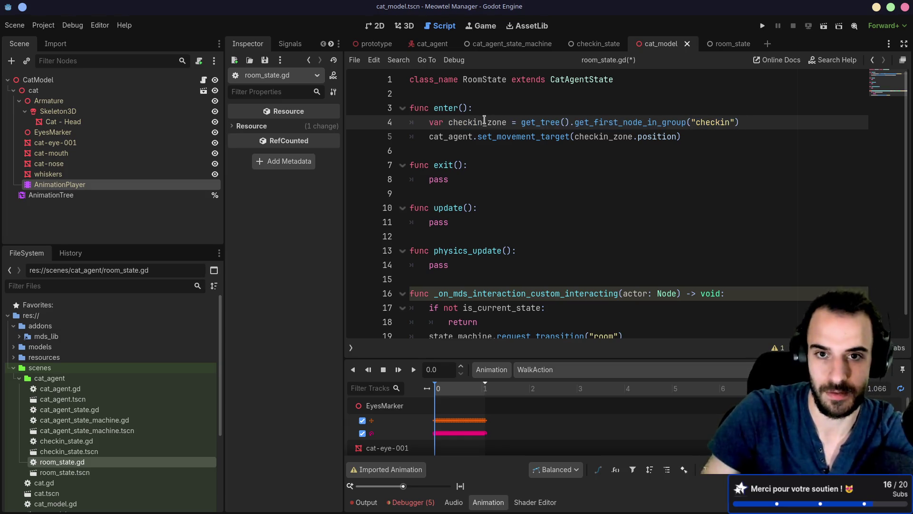
pyautogui.press('BackSpace')
pyautogui.press('BackSpace')
pyautogui.press('BackSpace')
pyautogui.write('roo')
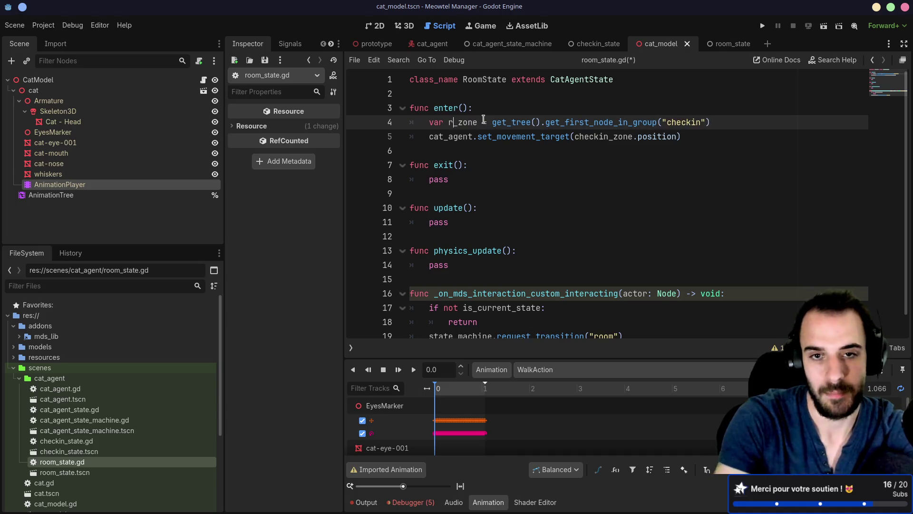
pyautogui.write('m')
pyautogui.doubleClick(702, 122)
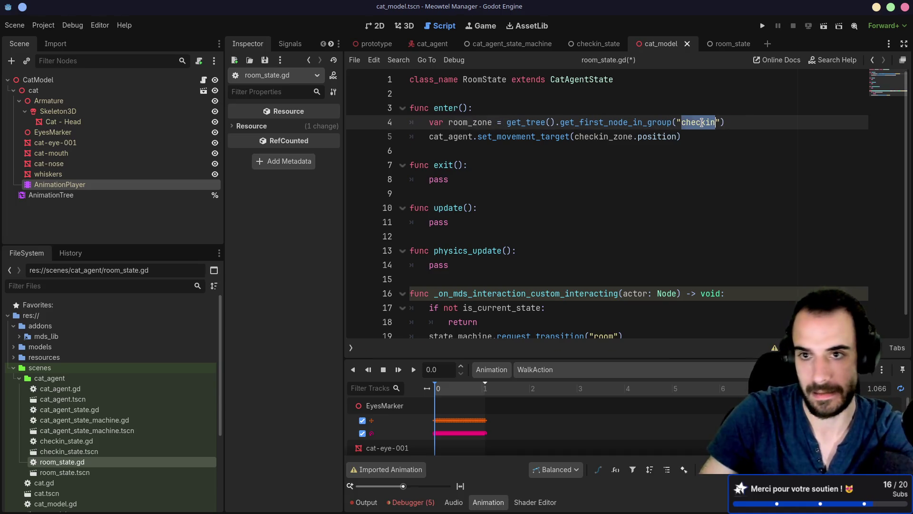
pyautogui.write('room')
pyautogui.hotkey('ctrl', 's')
# Replace checkin_zone with room_zone on line 5 of room_state.gd.
pyautogui.click(588, 218)
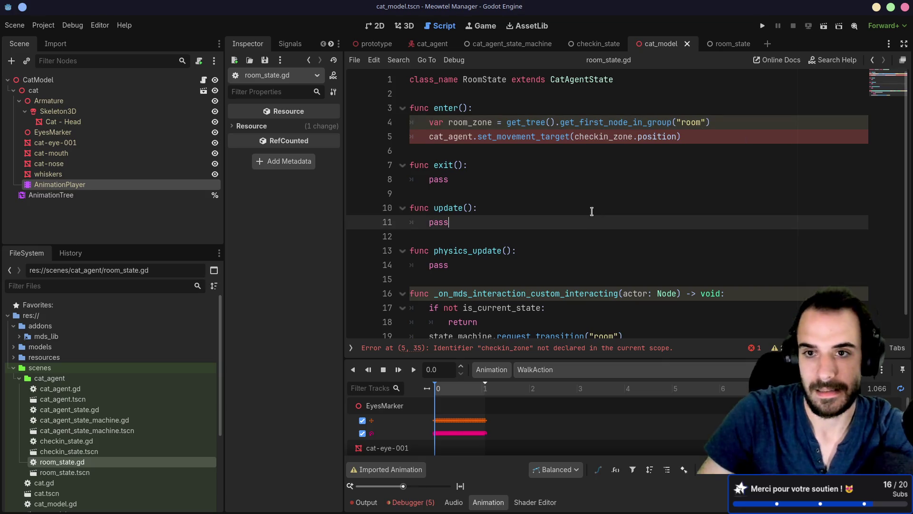
pyautogui.doubleClick(473, 124)
pyautogui.hotkey('ctrl', 'c')
pyautogui.doubleClick(588, 137)
pyautogui.hotkey('ctrl', 'v')
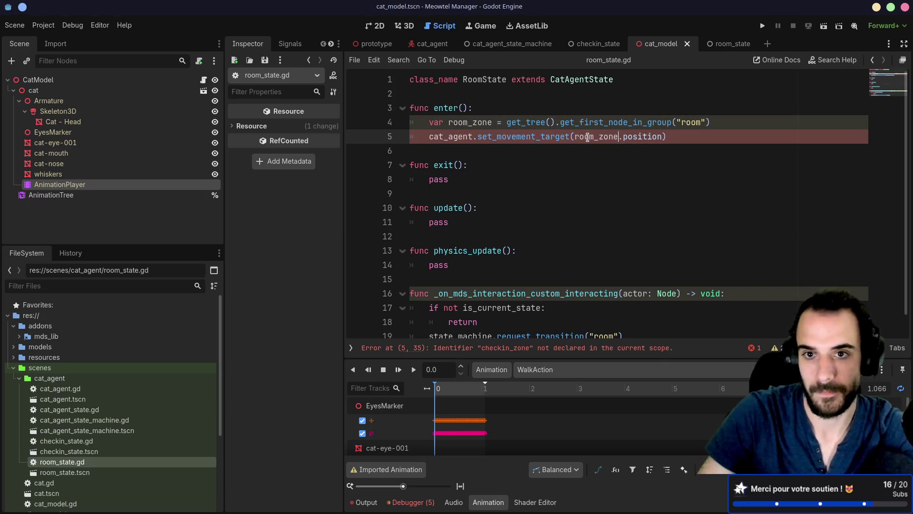
pyautogui.click(550, 197)
pyautogui.click(584, 137)
pyautogui.click(375, 44)
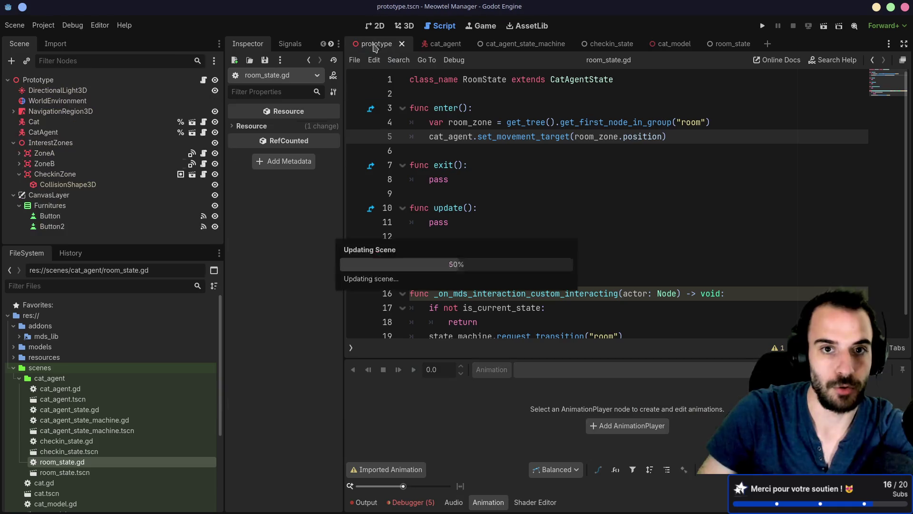
# Frame ZoneB and add it to a new "room" group, then review room_state.gd's enter code.
pyautogui.click(405, 25)
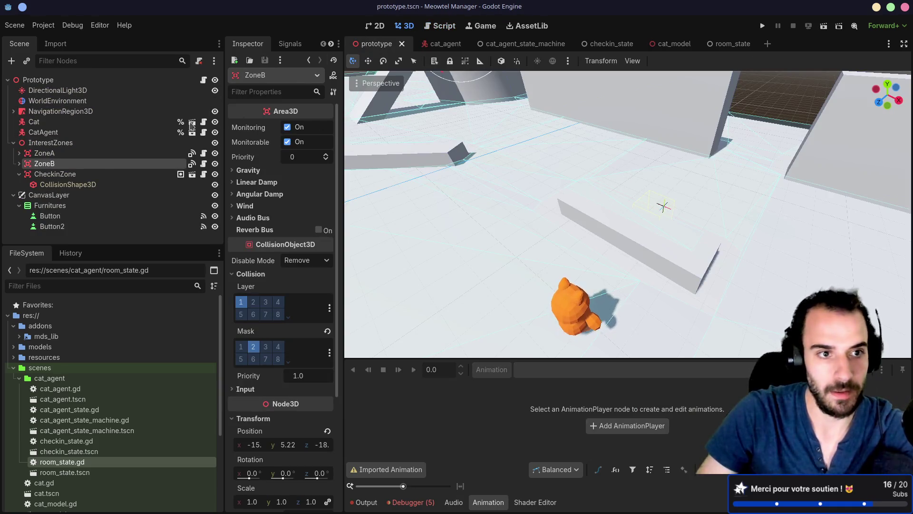
pyautogui.press('f')
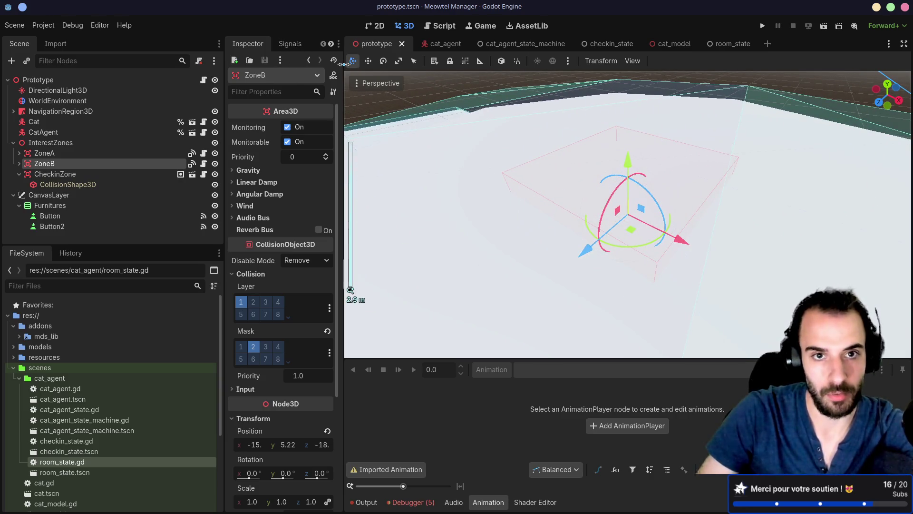
pyautogui.moveTo(342, 65); pyautogui.dragTo(392, 62)
pyautogui.click(328, 43)
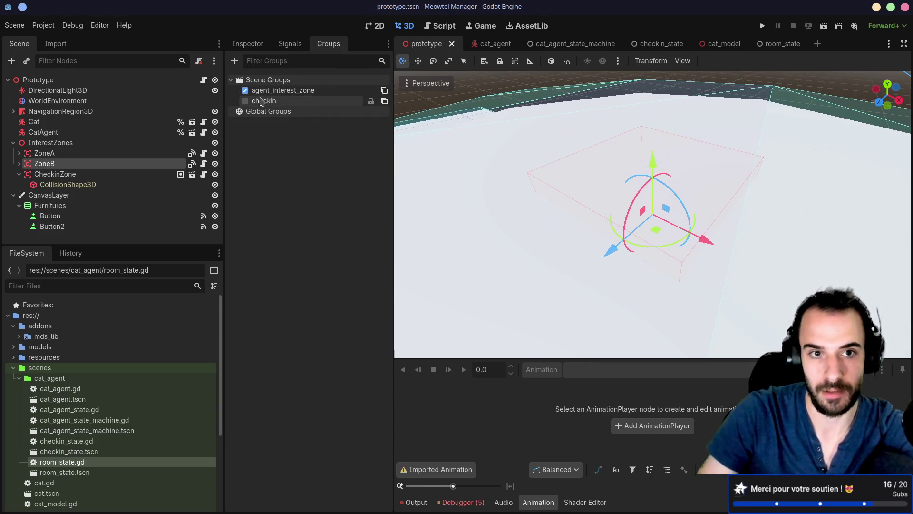
pyautogui.click(235, 63)
pyautogui.write('room')
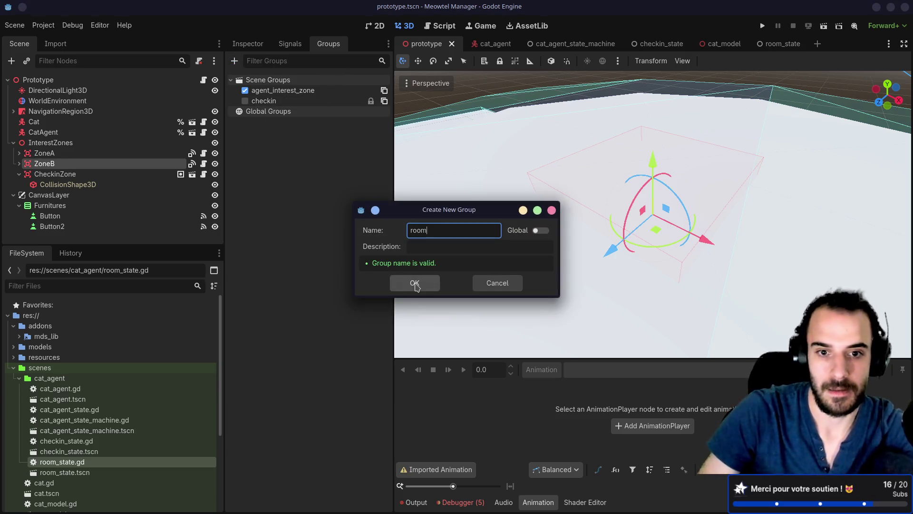
pyautogui.click(415, 282)
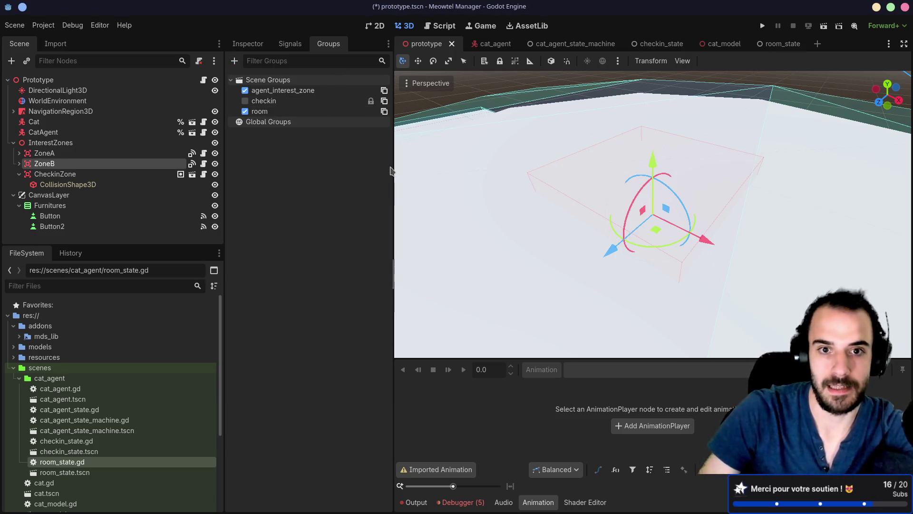
pyautogui.moveTo(389, 162); pyautogui.dragTo(371, 156)
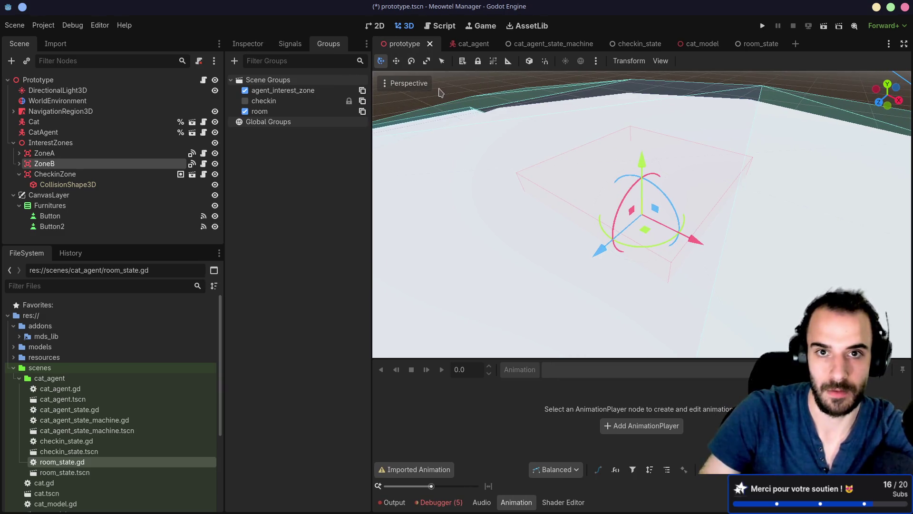
pyautogui.click(440, 26)
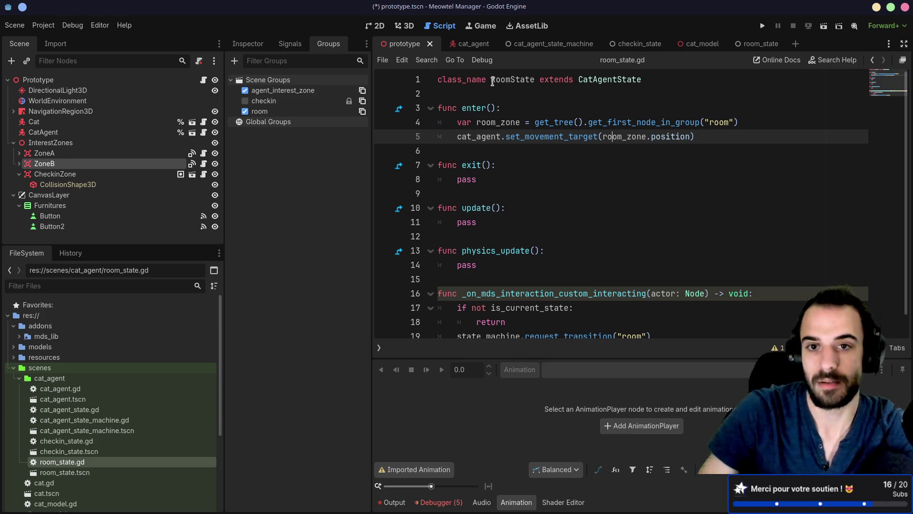
pyautogui.moveTo(460, 105)
pyautogui.mouseDown()
pyautogui.moveTo(741, 123)
pyautogui.moveTo(707, 134)
pyautogui.mouseUp()
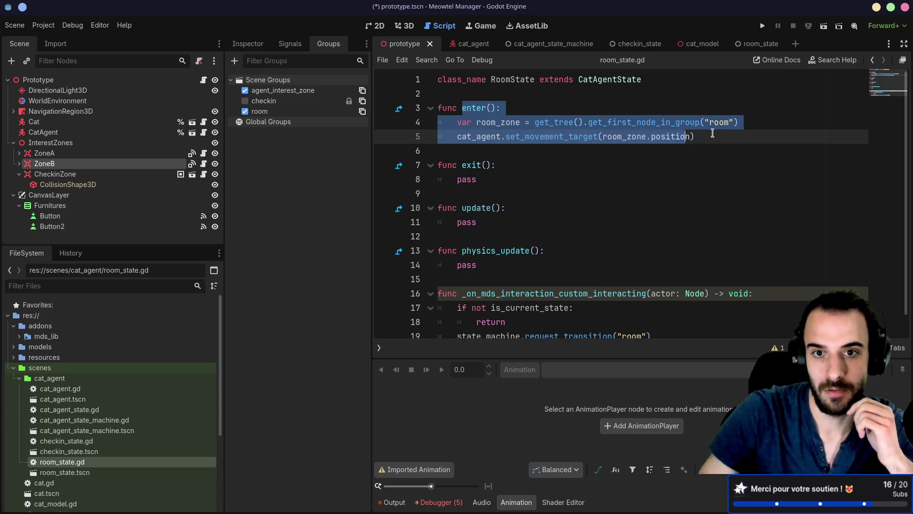